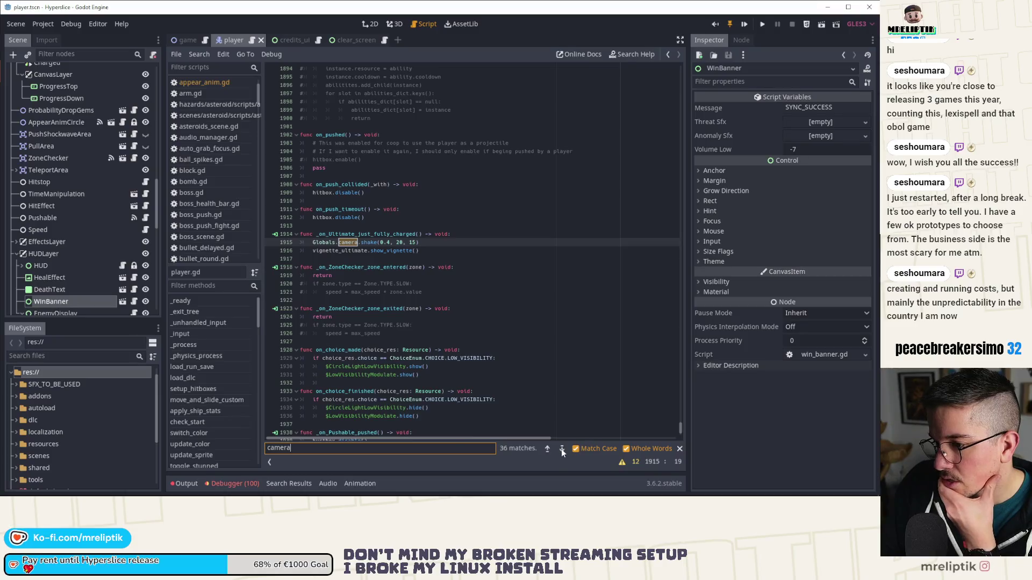
Step: Step forward and back through the first 'camera' matches in player.gd
left_click(561, 450)
left_click(561, 449)
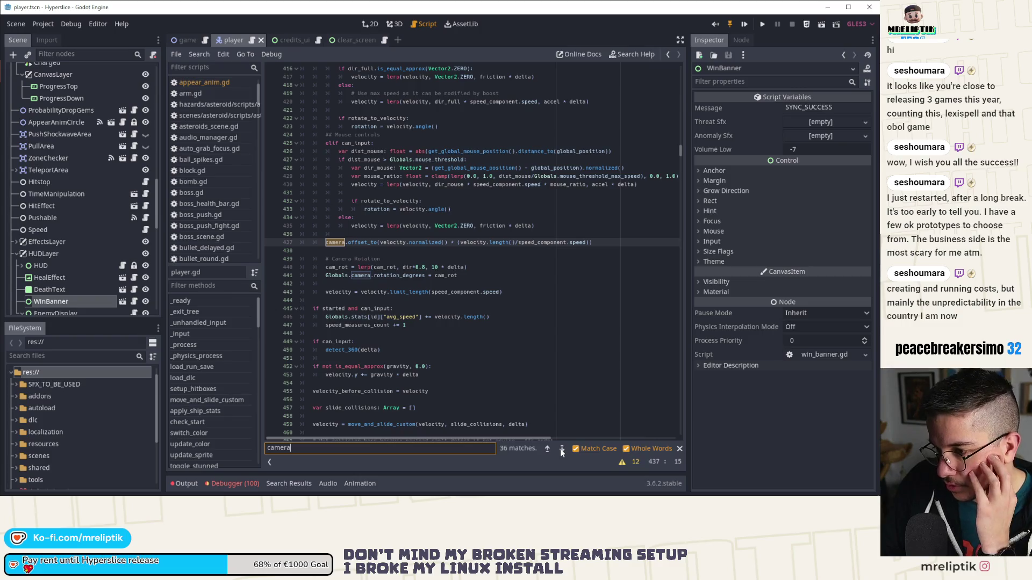
left_click(560, 449)
left_click(560, 449)
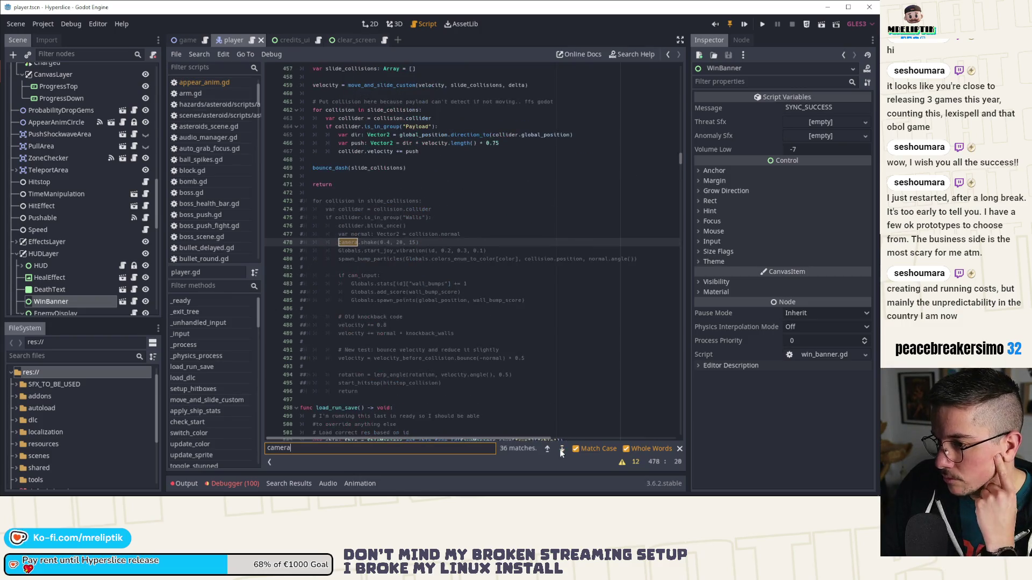
left_click(560, 449)
left_click(547, 449)
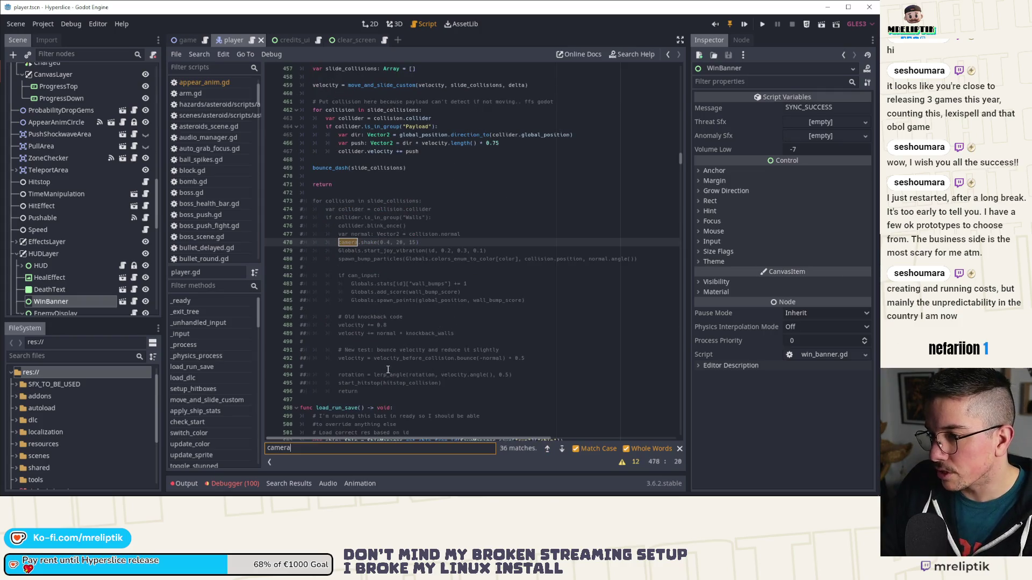
left_click(562, 449)
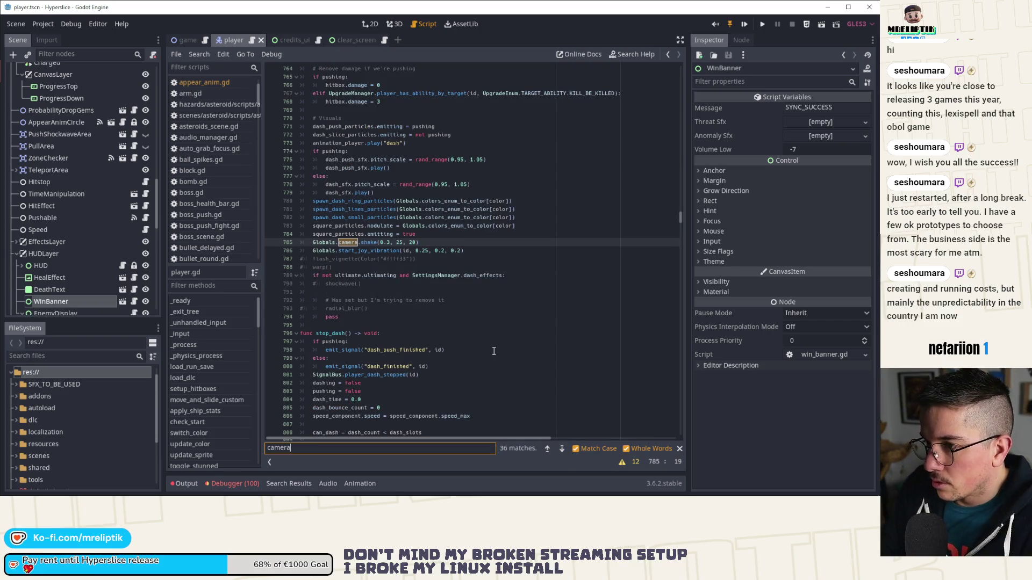
Step: Continue through the 'camera' matches to the clear_level() camera zoom tweens near line 1098
scroll(493, 351, "up", 7)
scroll(494, 350, "up", 6)
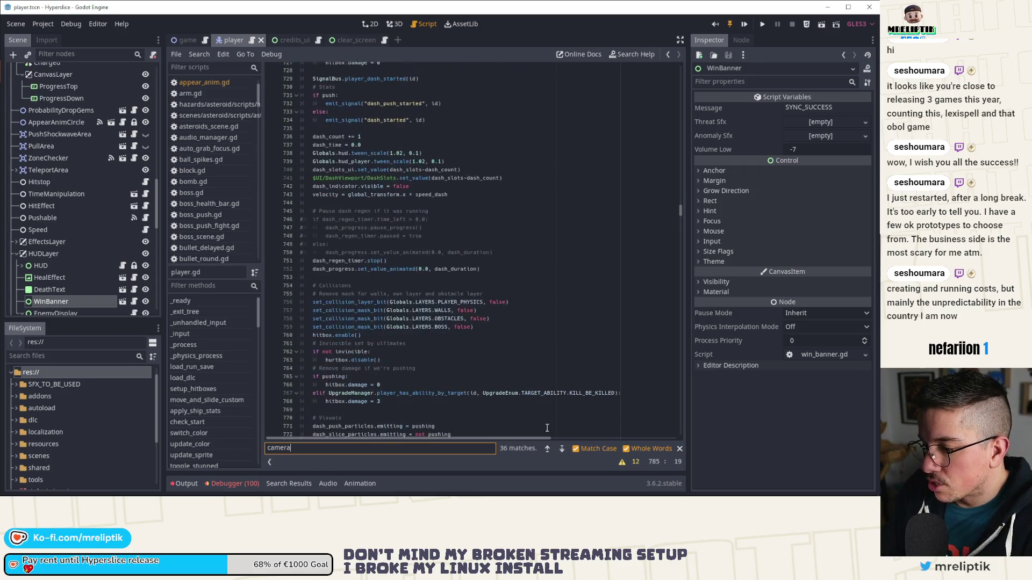
left_click(562, 449)
left_click(562, 448)
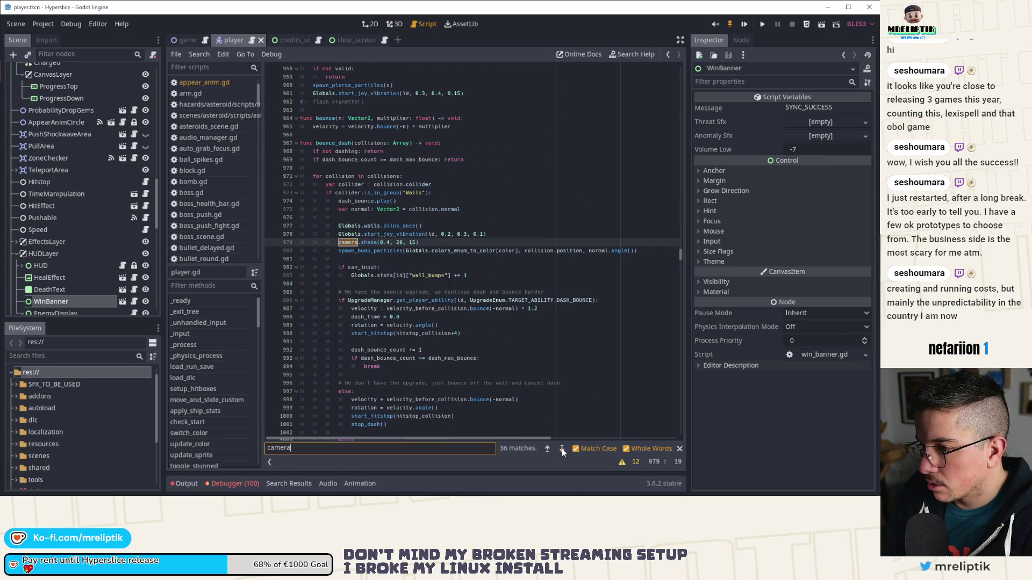
left_click(562, 448)
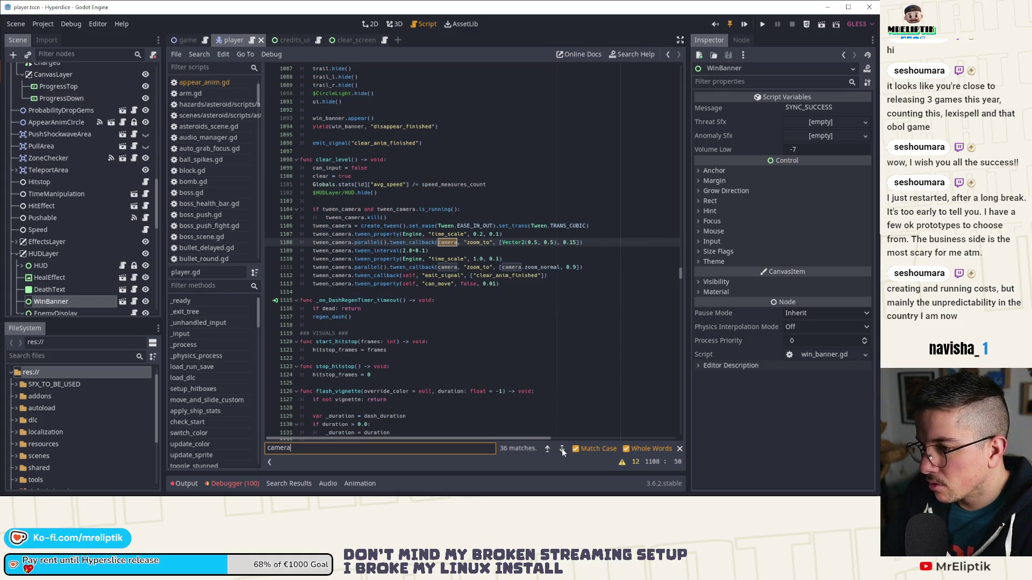
left_click(352, 160)
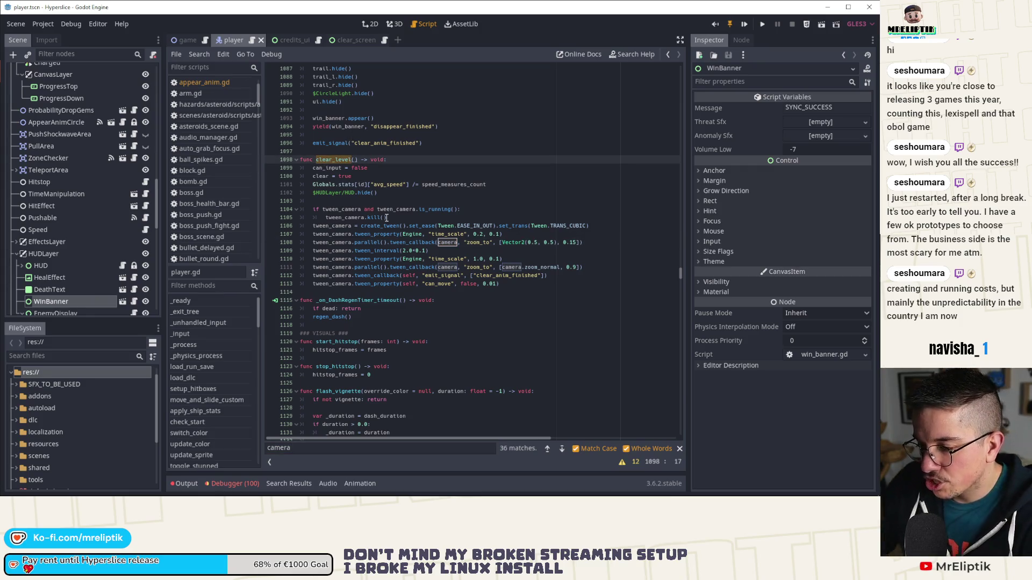
key("ctrl+f")
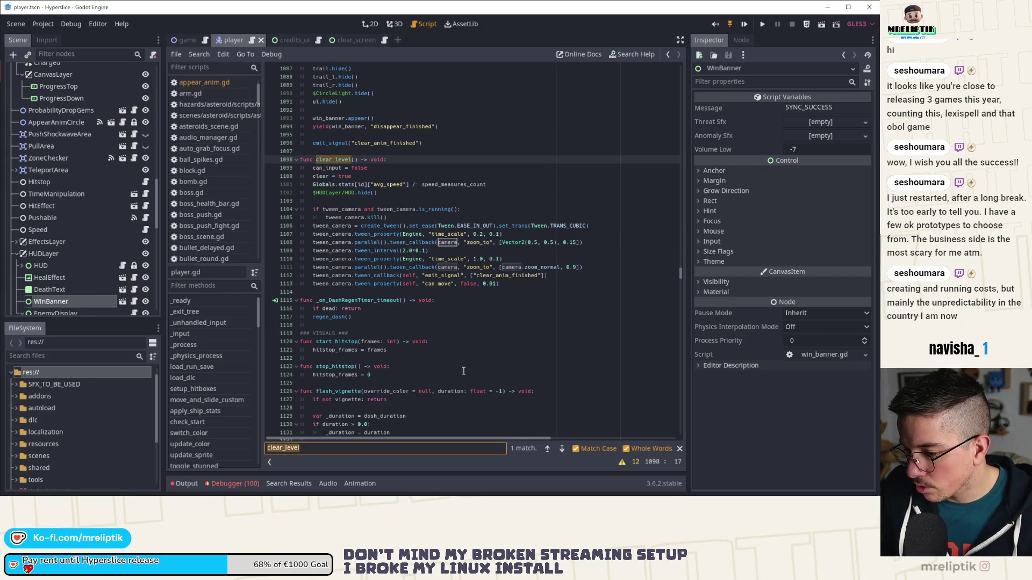
key("ctrl+shift+f")
left_click(442, 284)
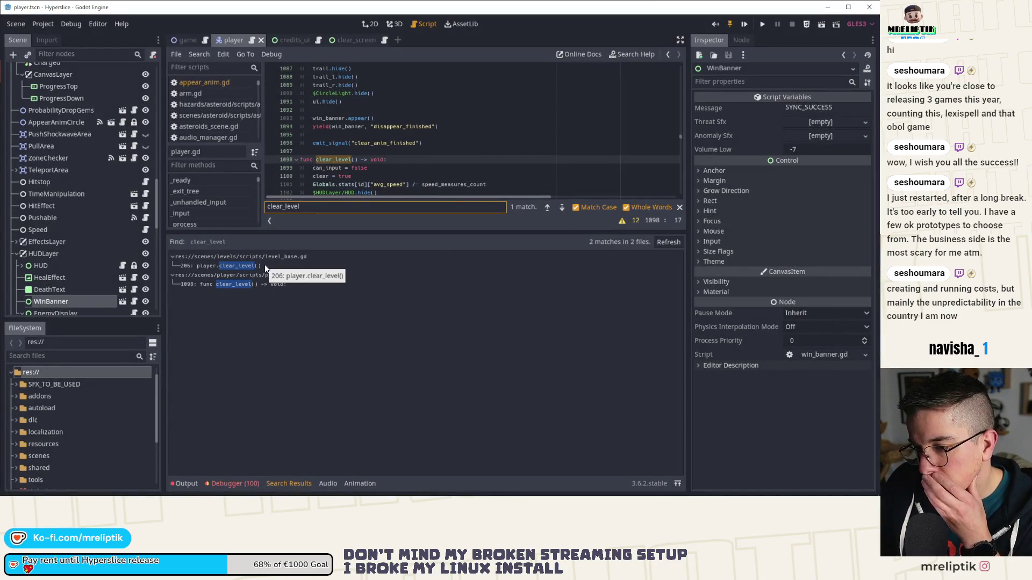
left_click(186, 484)
left_click(185, 483)
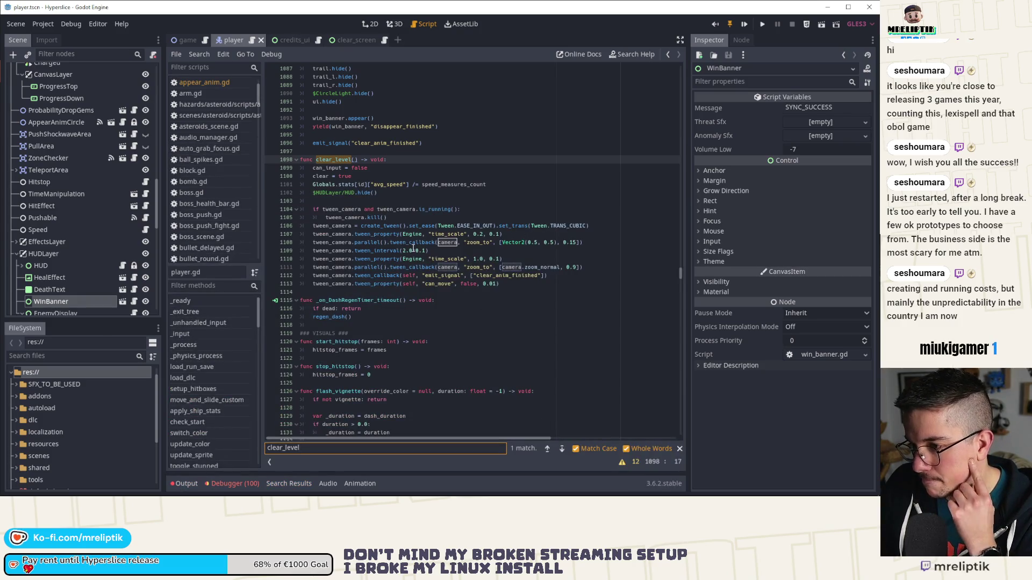
double_click(447, 242)
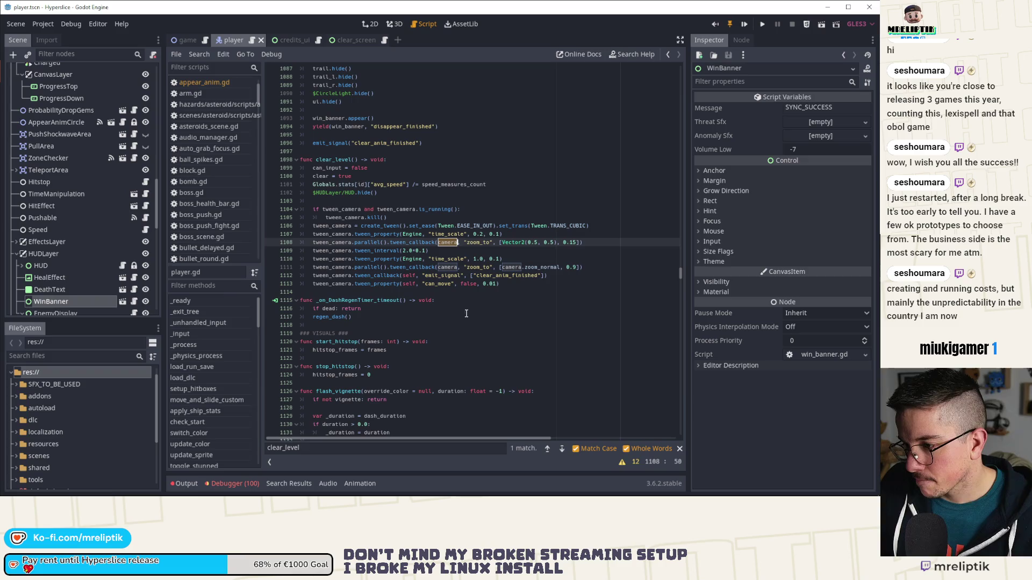
key("ctrl+f")
left_click(562, 451)
left_click(562, 450)
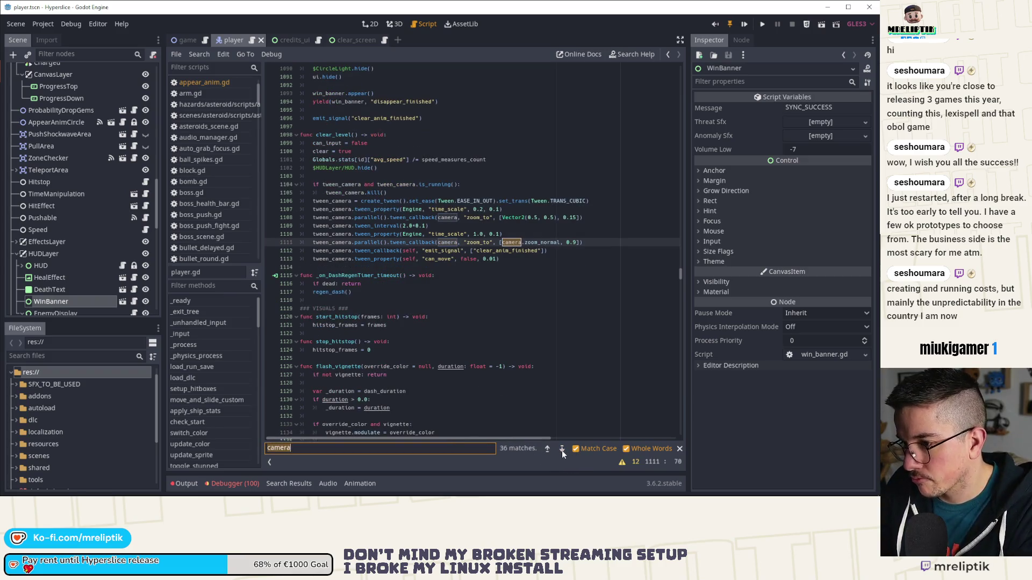
Step: Cycle through the remaining 'camera' matches in player.gd until the search nears the wrap to line 134
left_click(562, 449)
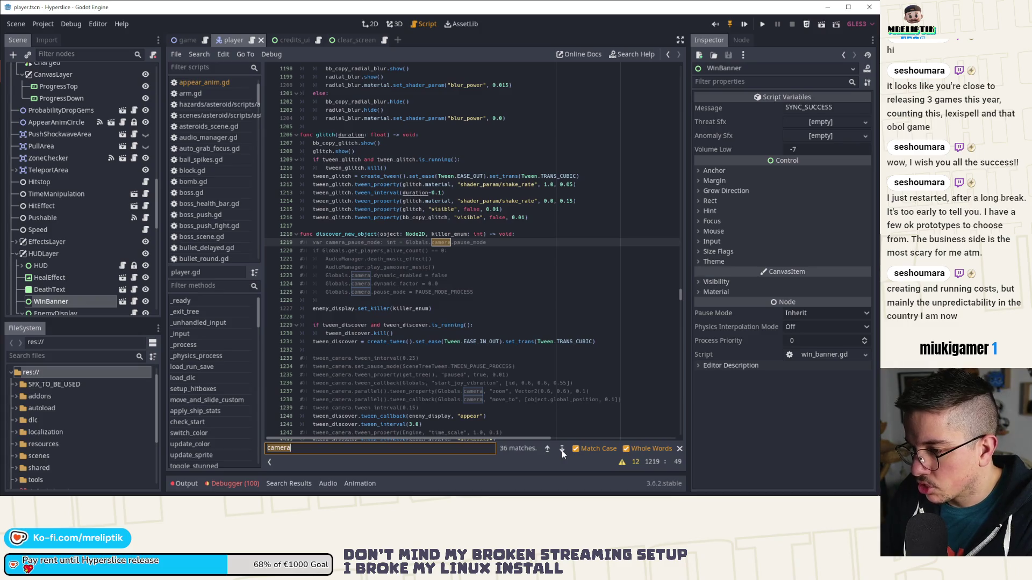
left_click(562, 450)
left_click(562, 450)
left_click(562, 450)
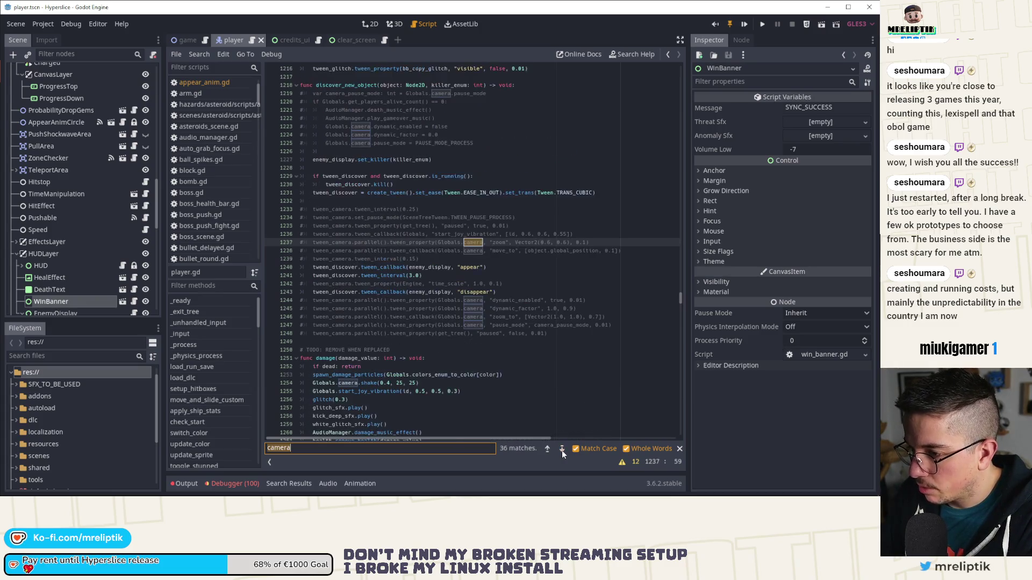
left_click(562, 451)
left_click(562, 450)
left_click(562, 450)
left_click(562, 450)
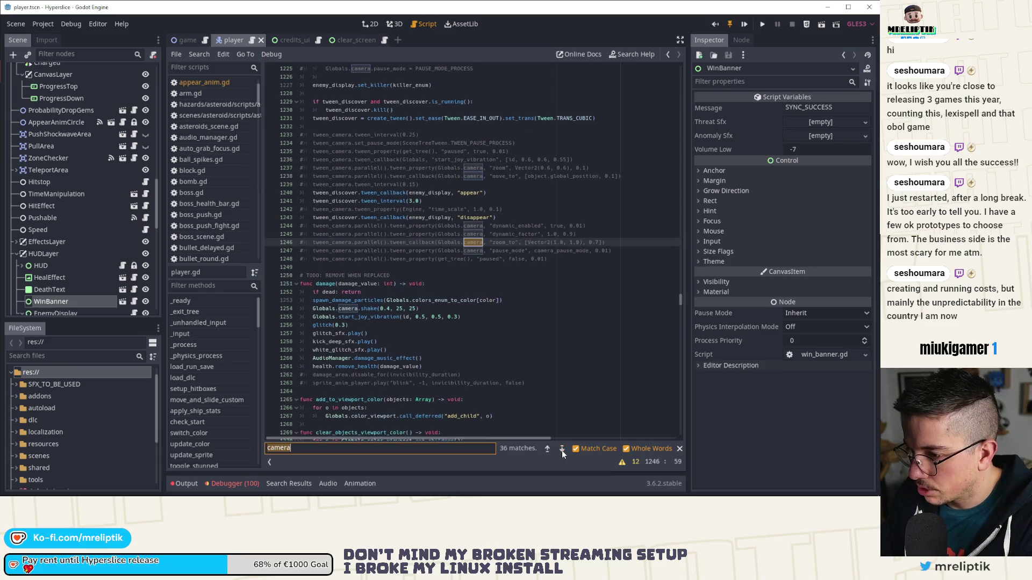
left_click(562, 450)
left_click(562, 451)
left_click(562, 450)
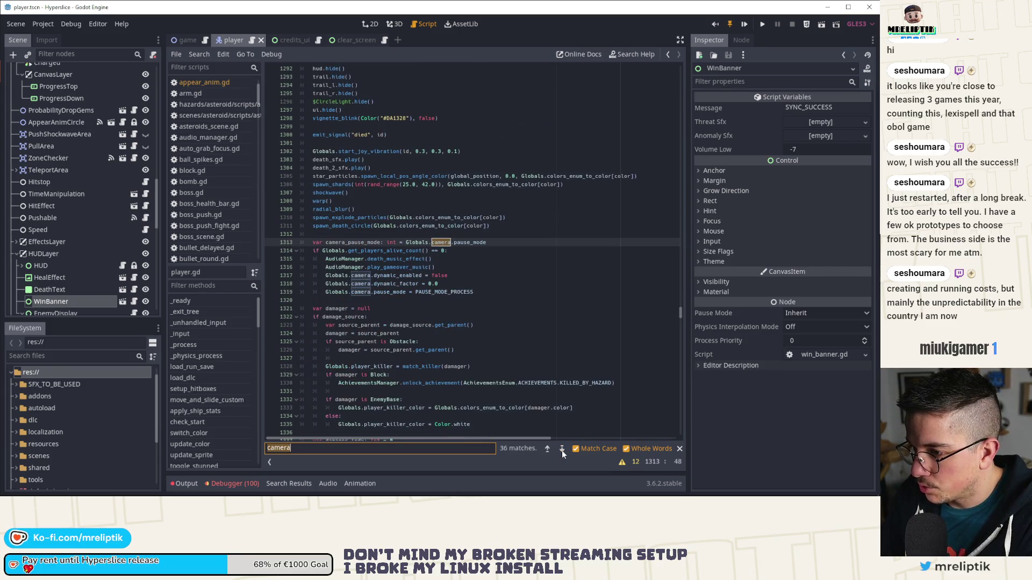
scroll(543, 359, "up", 5)
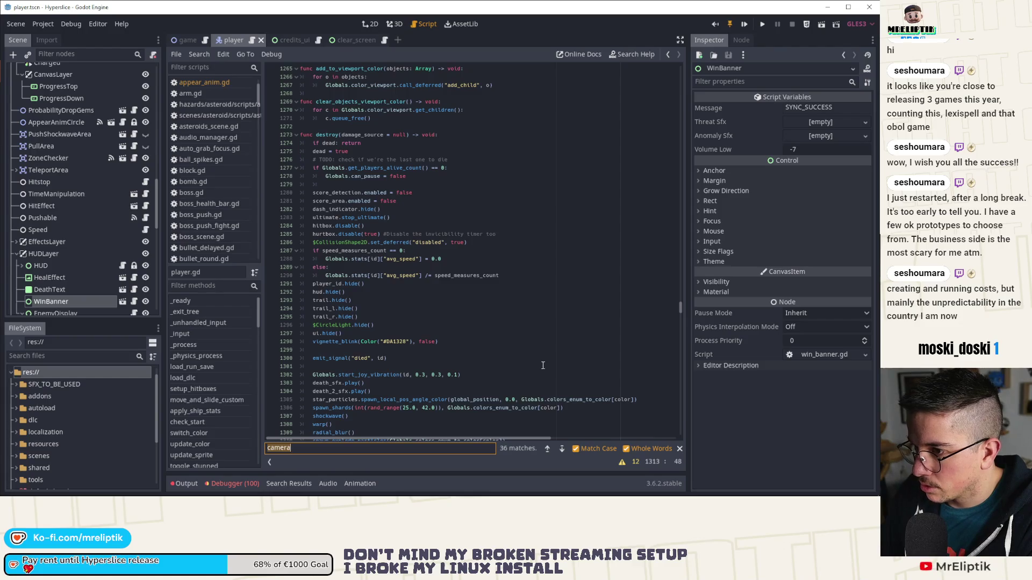
left_click(562, 448)
left_click(562, 449)
left_click(562, 449)
left_click(562, 448)
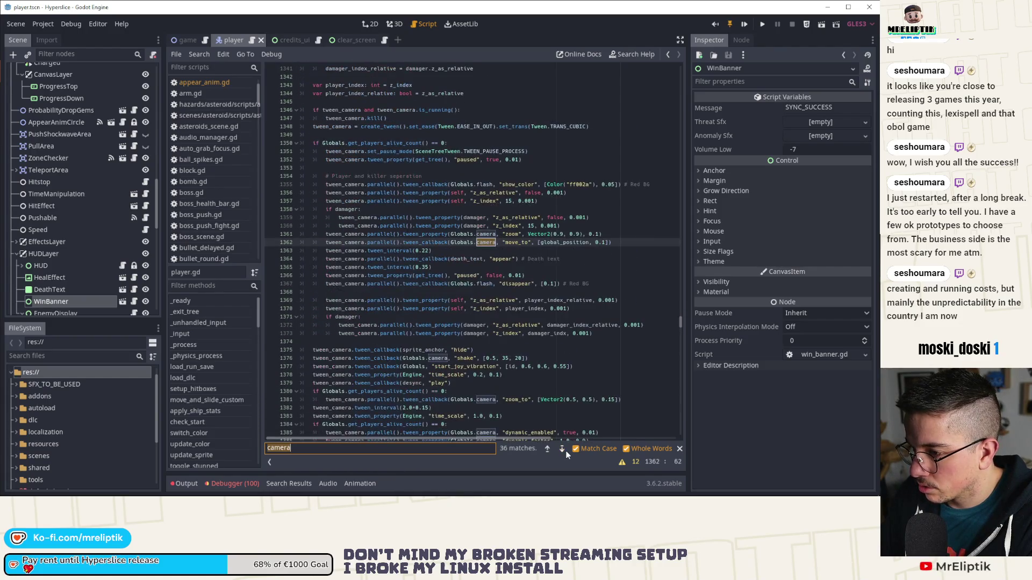
left_click(562, 449)
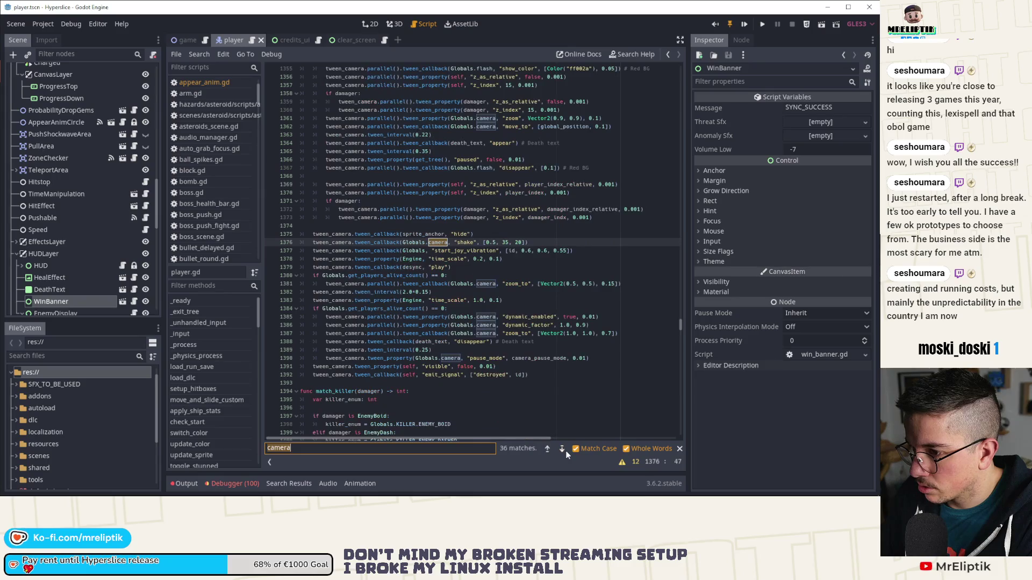
left_click(563, 449)
left_click(562, 449)
left_click(565, 453)
left_click(565, 452)
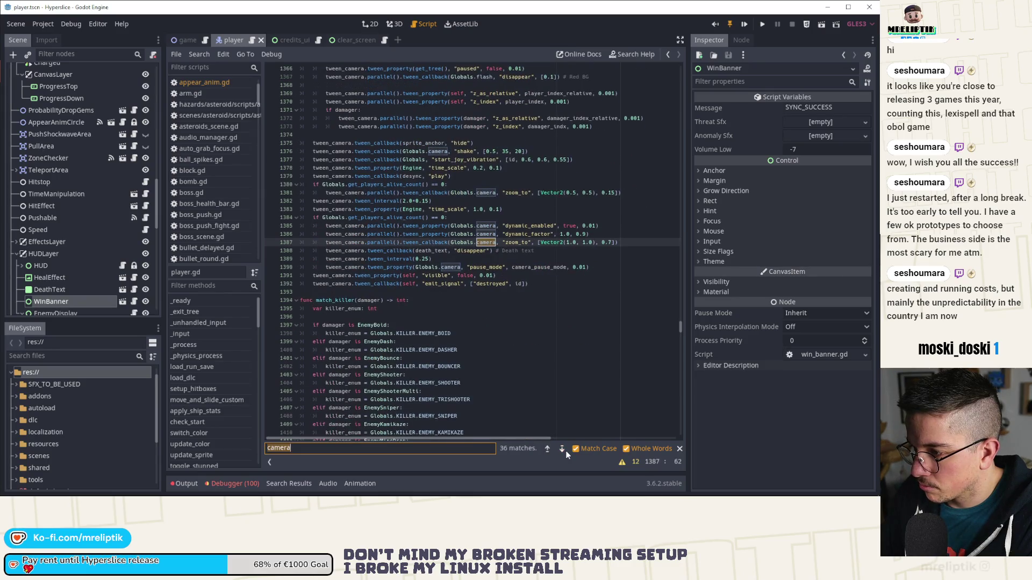
left_click(565, 452)
left_click(566, 452)
scroll(560, 353, "up", 1)
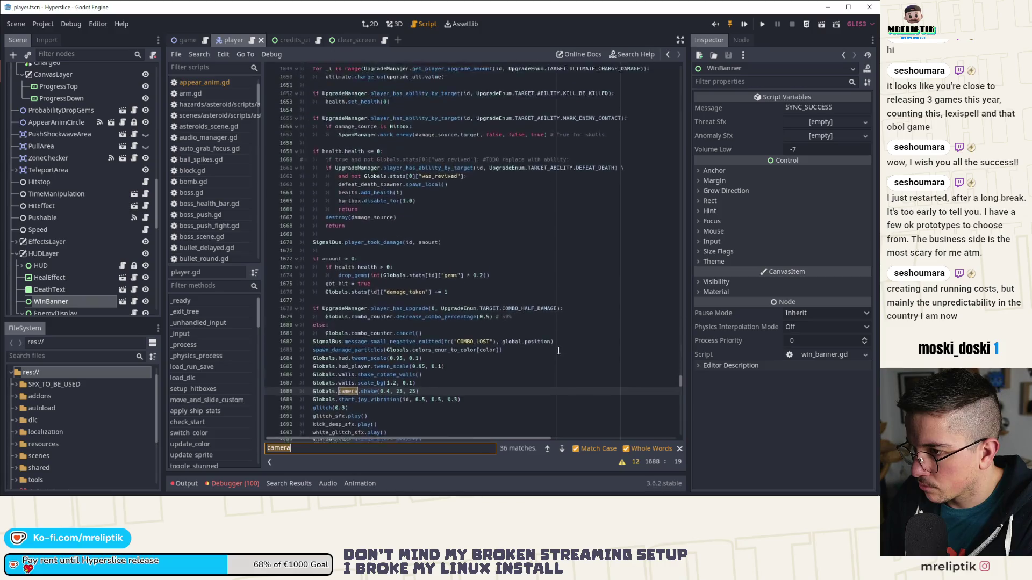
left_click(560, 448)
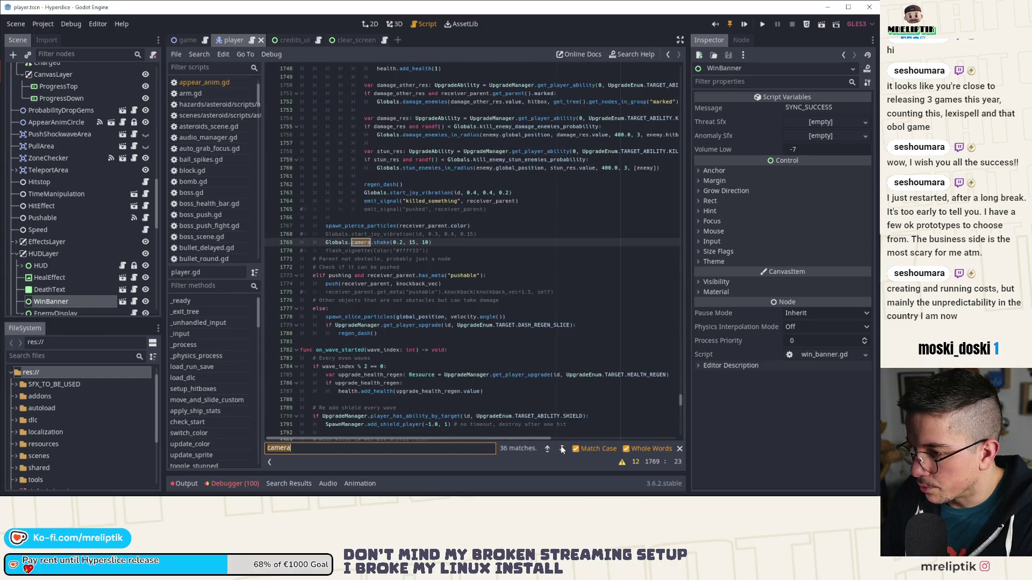
left_click(562, 449)
Step: Wrap to the camera Camera2D declaration at line 134 and close the search bar
left_click(561, 447)
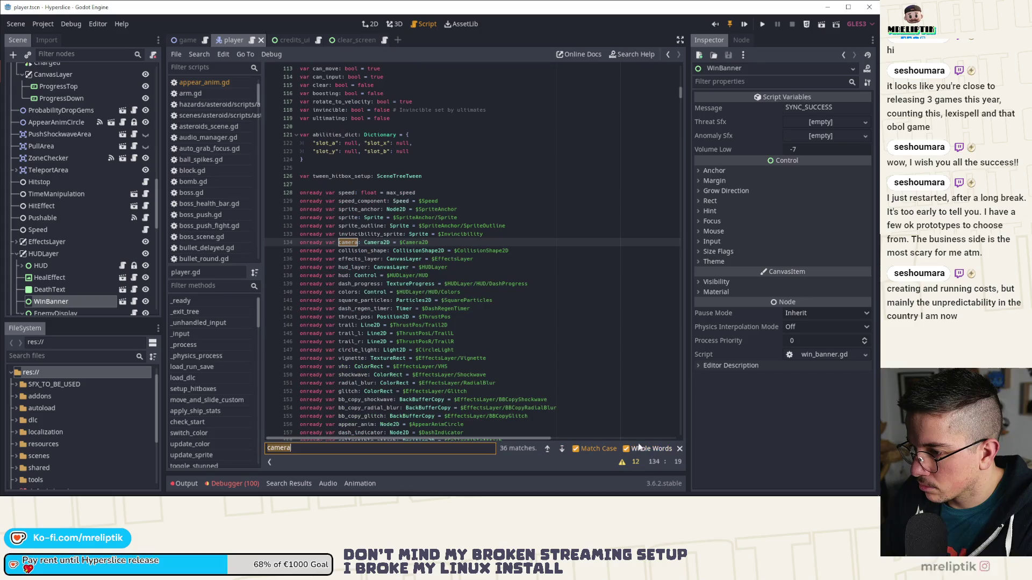
left_click(679, 449)
scroll(216, 369, "down", 3)
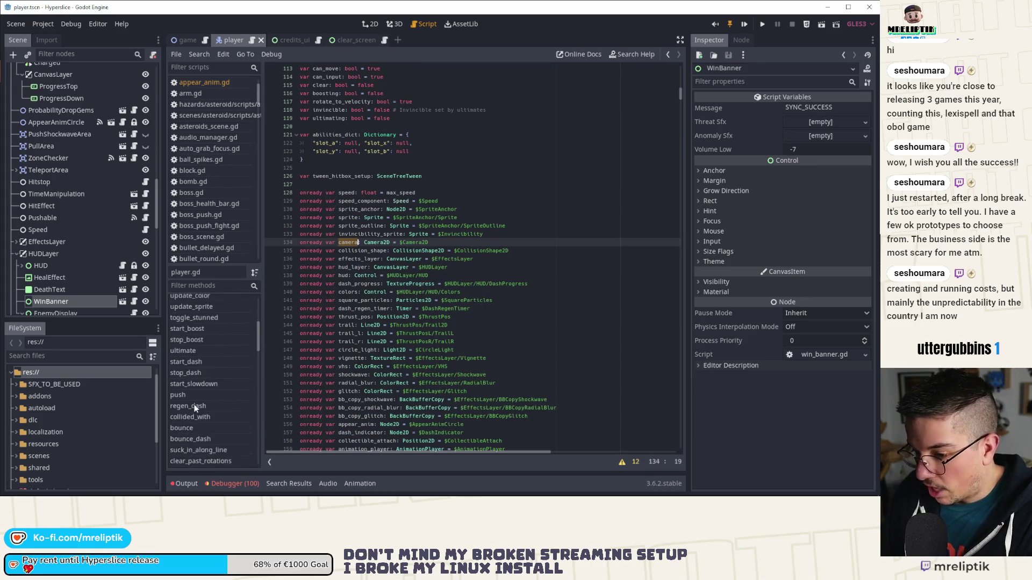
scroll(196, 408, "down", 4)
Step: Review player.gd's win() function, then switch to the game scene and game.gd
left_click(195, 399)
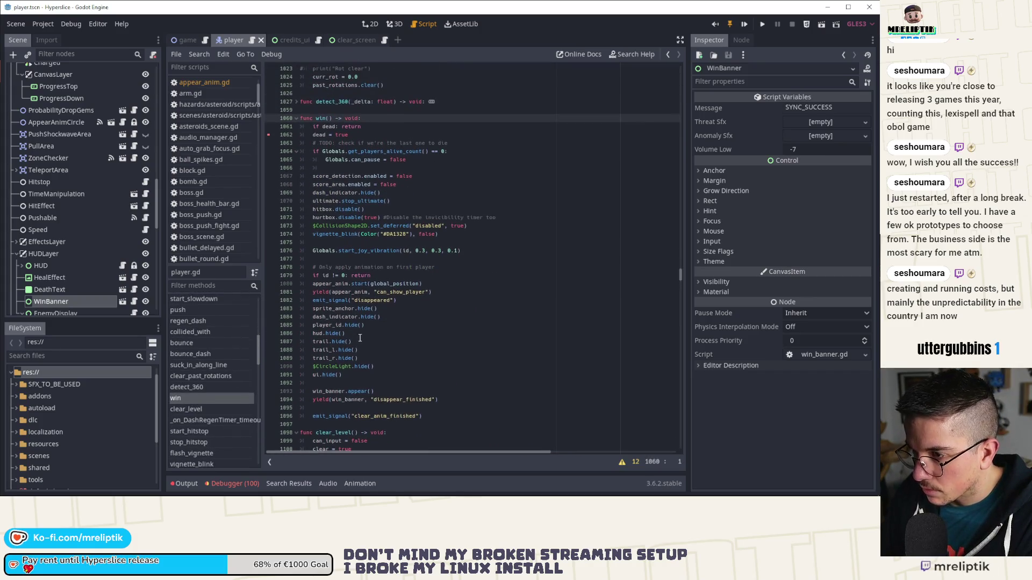
scroll(353, 214, "up", 1)
scroll(353, 215, "down", 1)
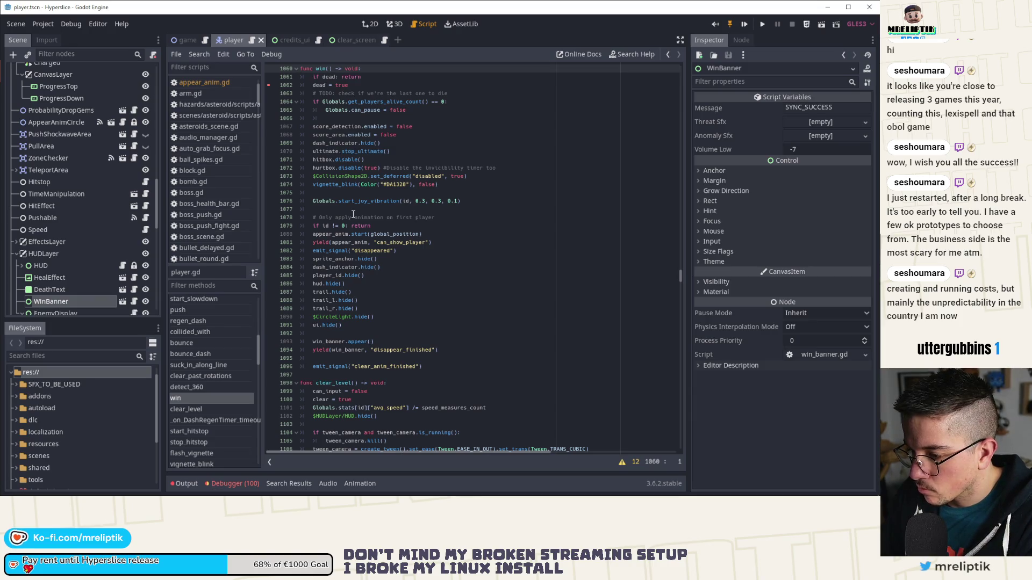
scroll(353, 214, "down", 4)
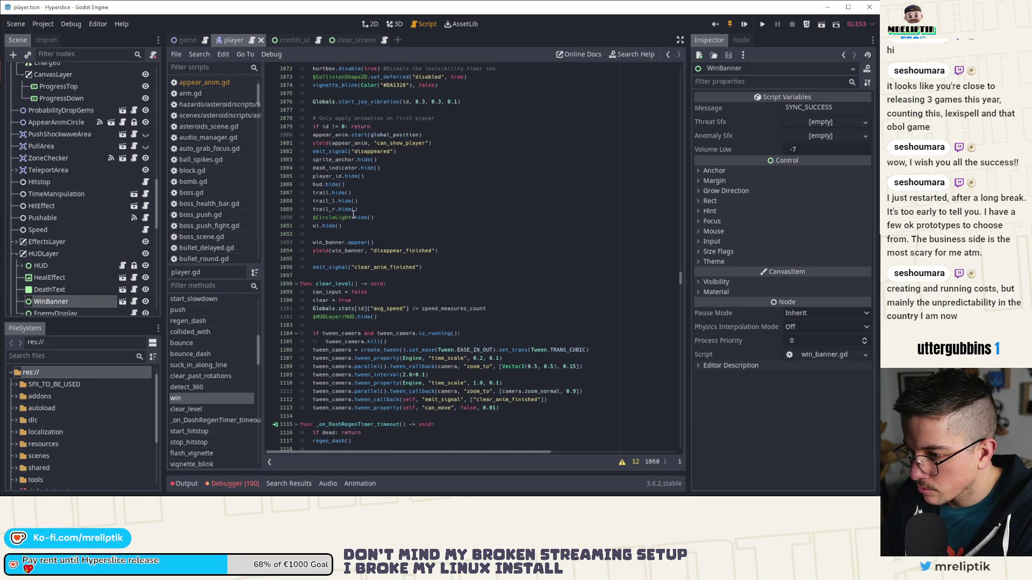
scroll(353, 214, "up", 8)
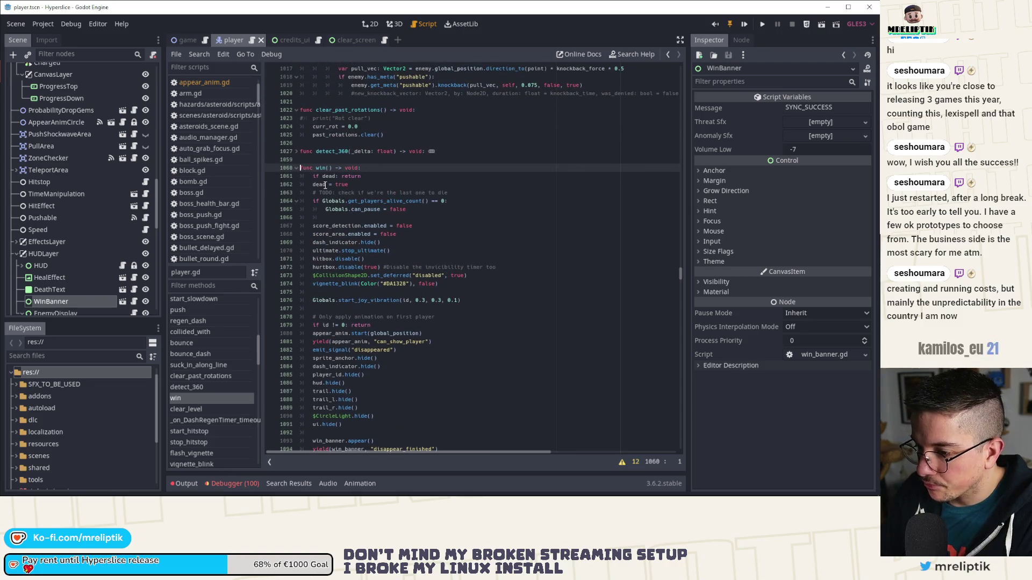
left_click(185, 40)
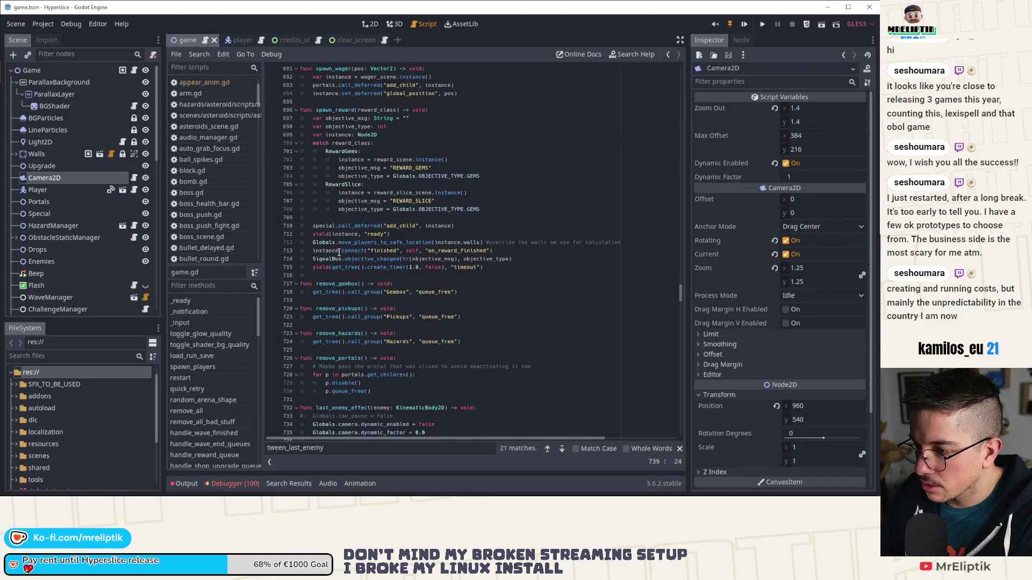
Step: Open game.gd at last_enemy_effect and select the tween_last_enemy name on line 741
scroll(343, 250, "up", 14)
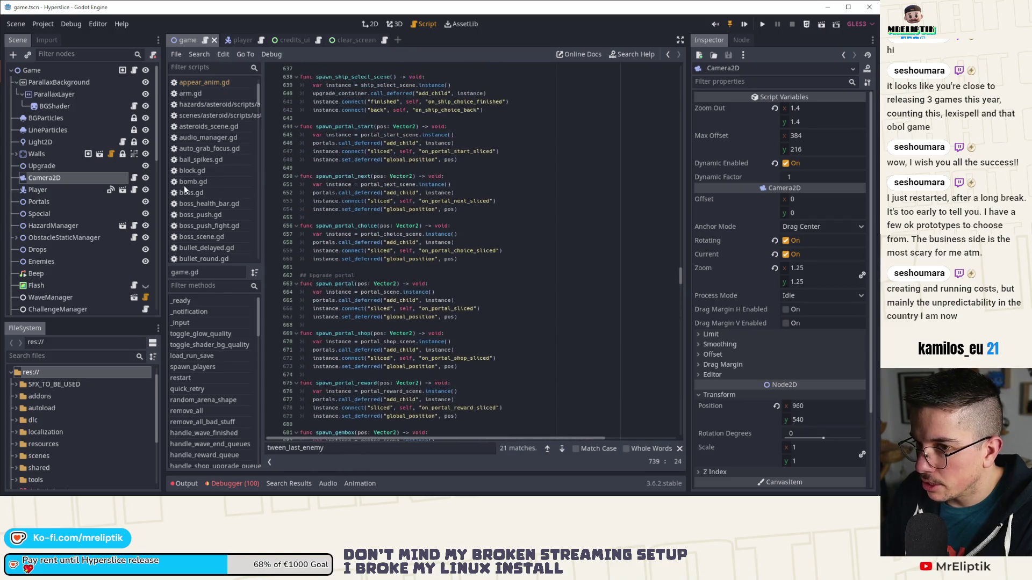
left_click(135, 72)
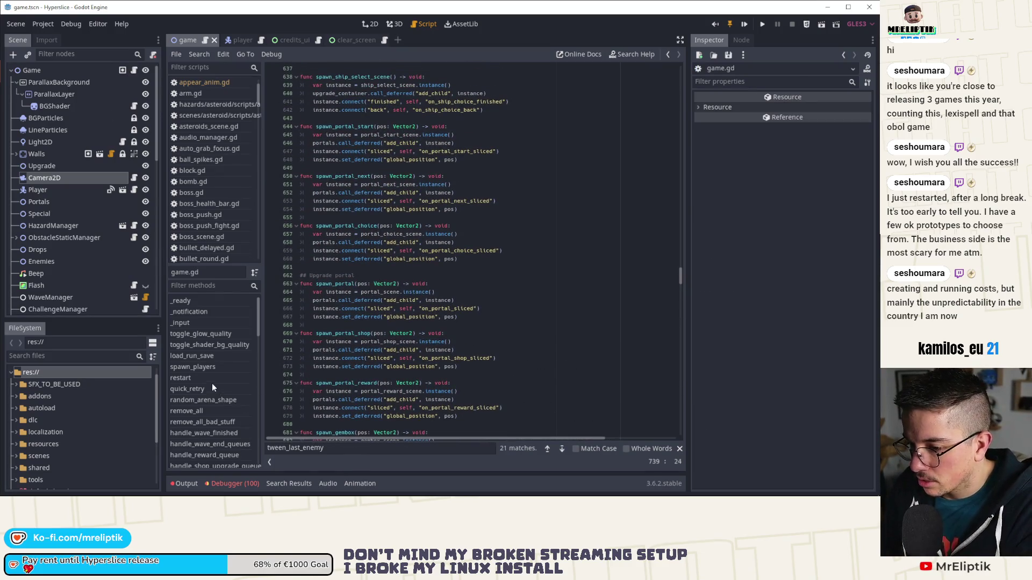
scroll(214, 384, "down", 10)
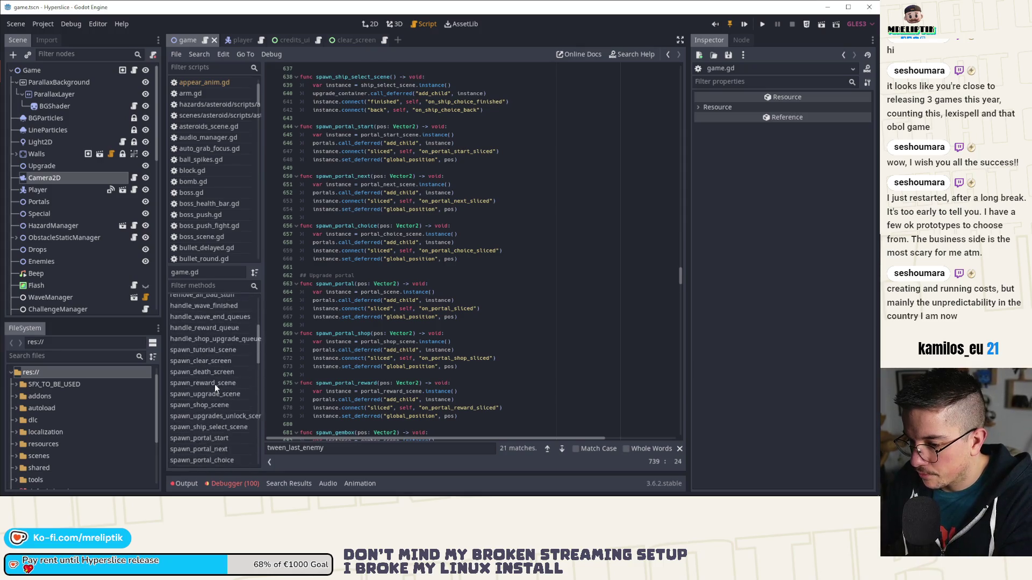
left_click(207, 348)
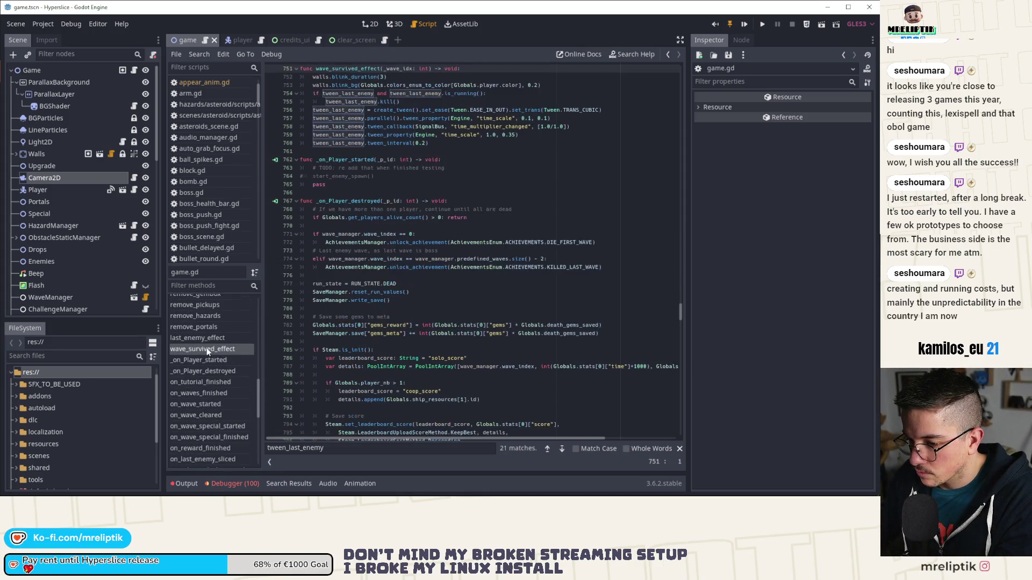
left_click(207, 337)
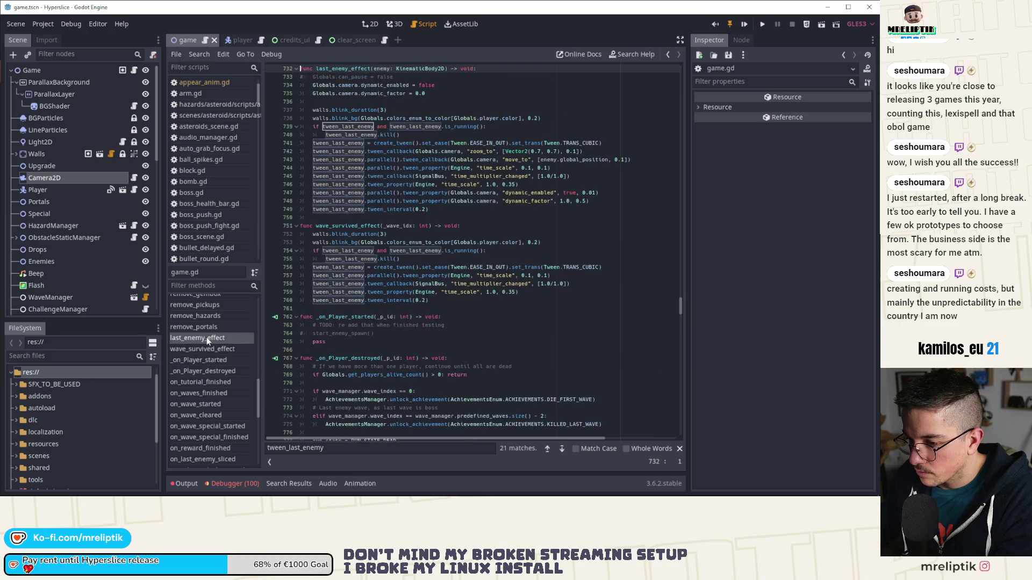
double_click(355, 143)
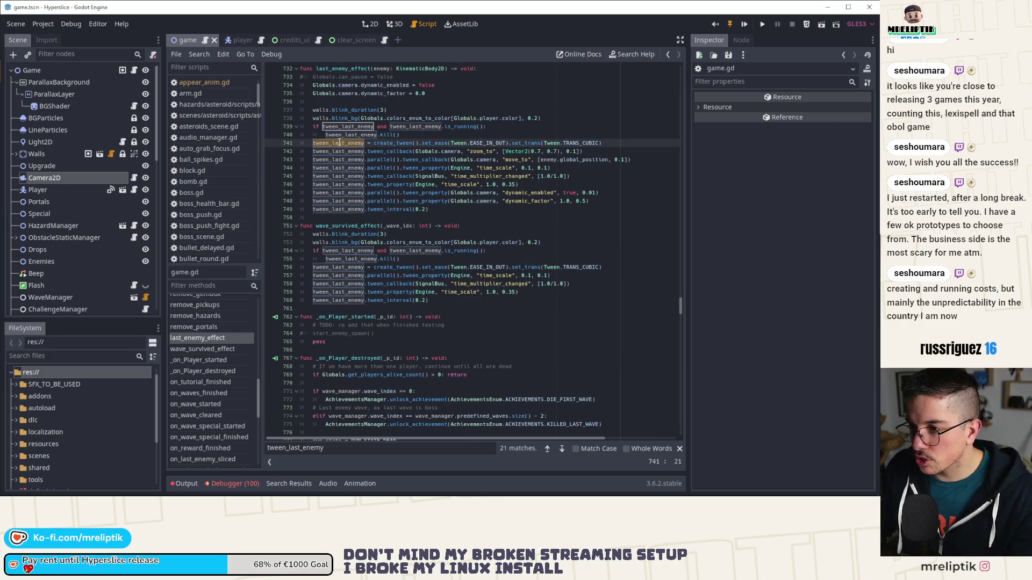
key("ctrl+shift+f")
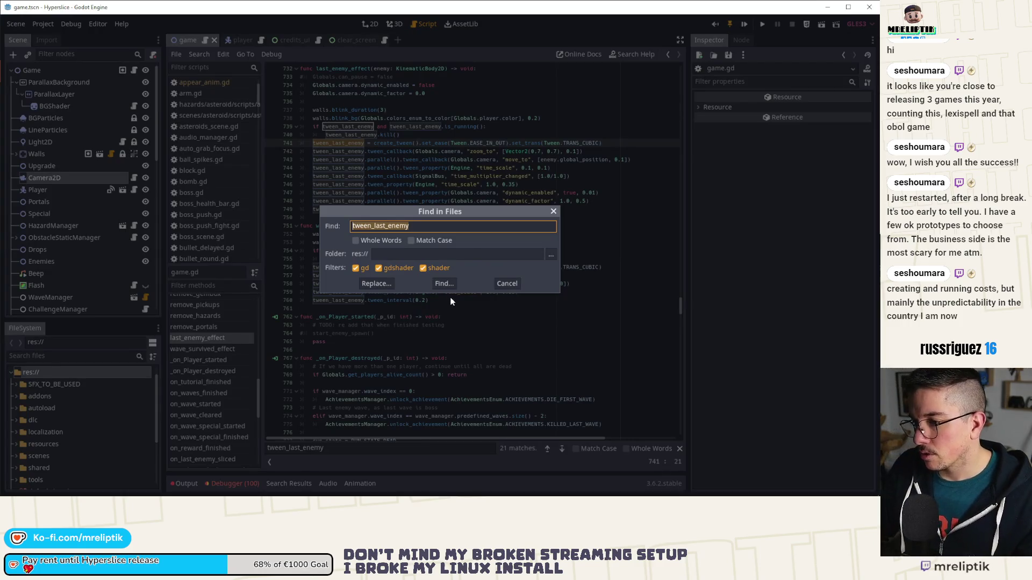
key("Escape")
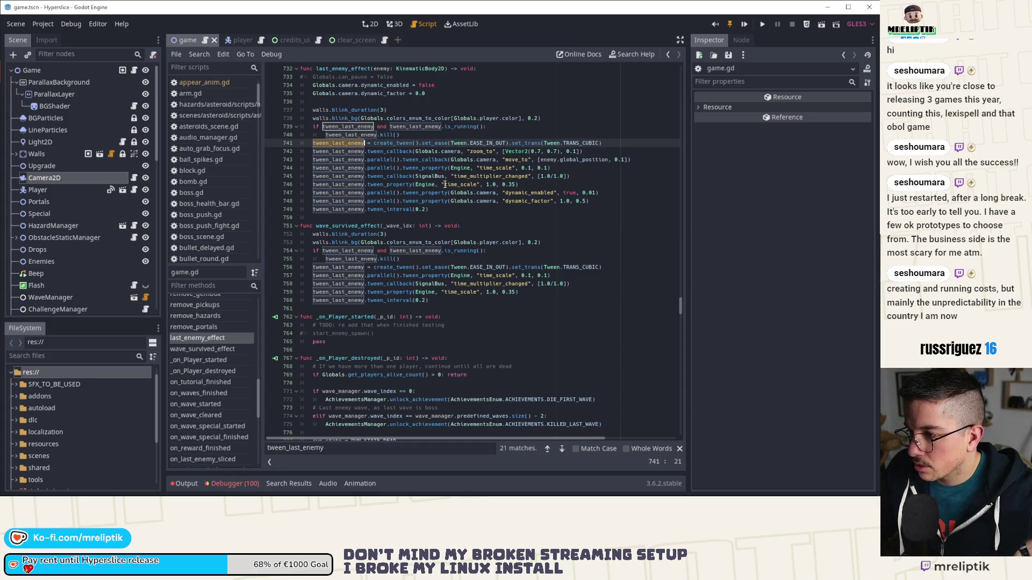
Step: Search Globals.camera, step through its 7 matches, and add a breakpoint in last_enemy_effect
left_click(465, 151)
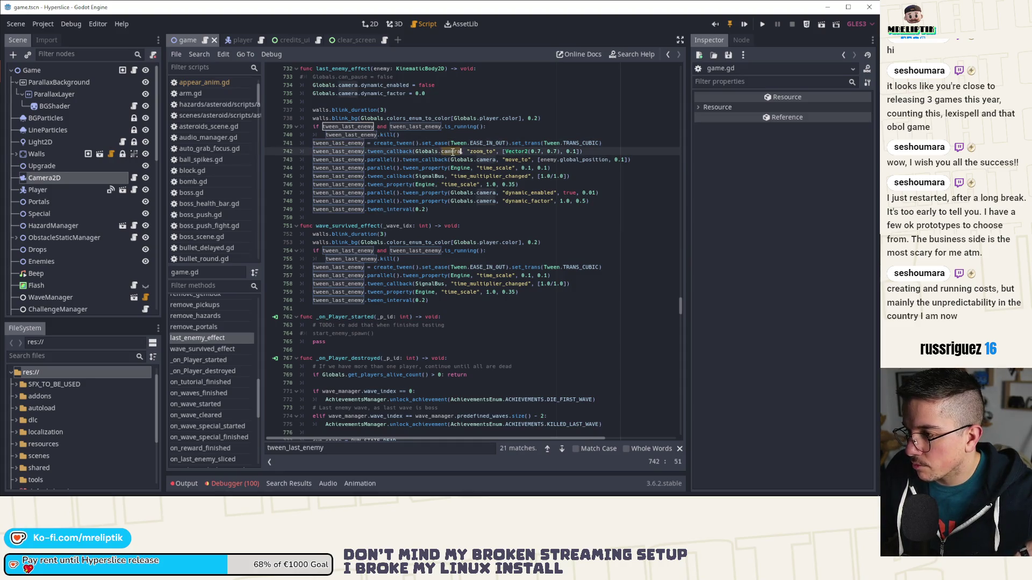
left_click(424, 153)
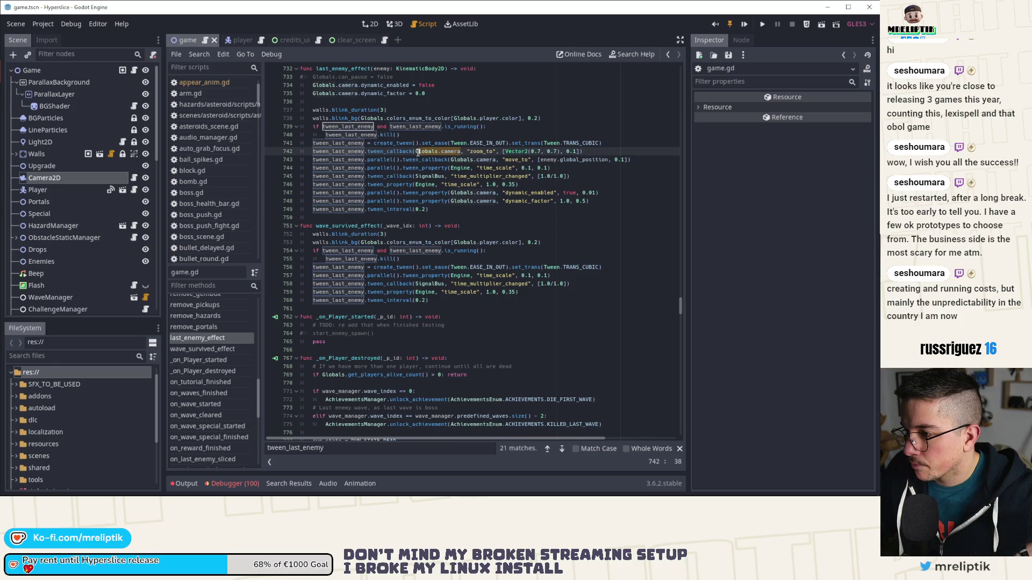
key("ctrl+f")
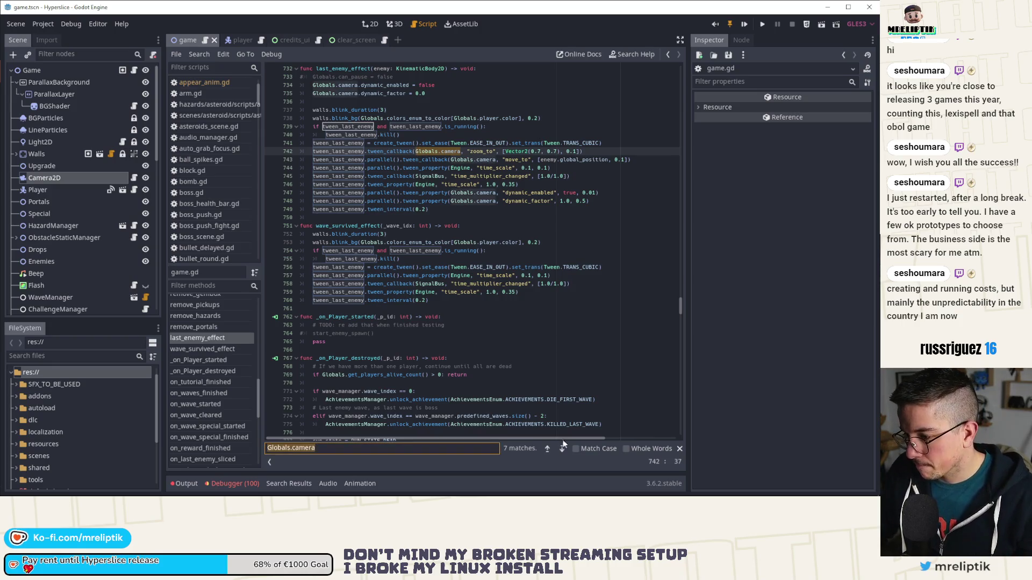
left_click(562, 448)
left_click(562, 448)
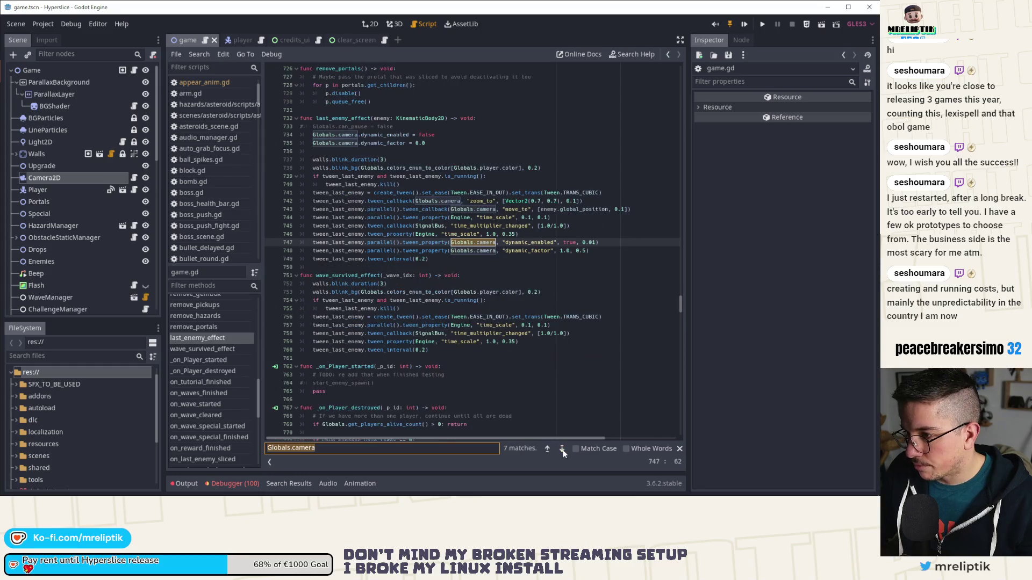
left_click(562, 449)
left_click(562, 449)
left_click(562, 448)
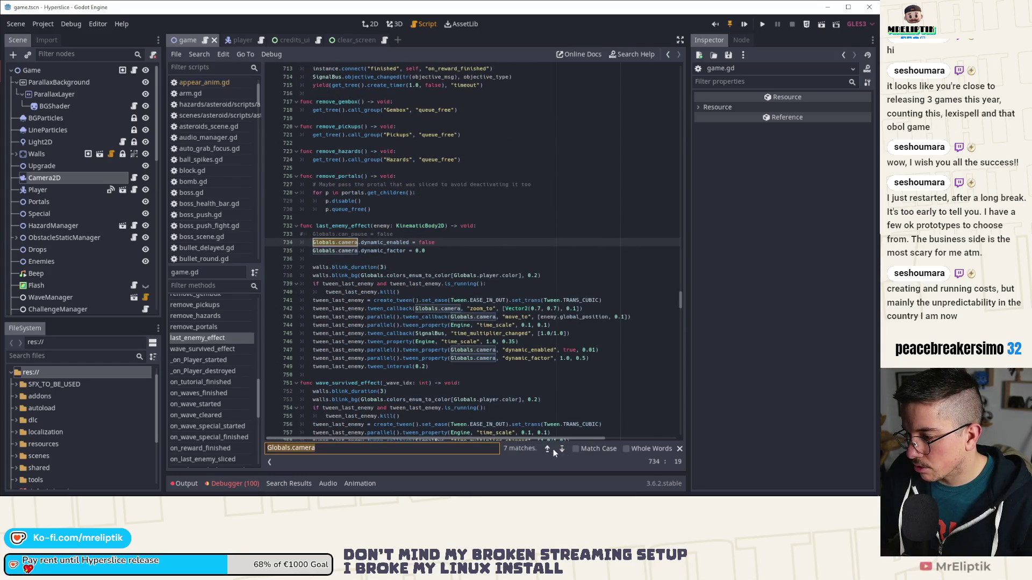
left_click(553, 450)
left_click(562, 449)
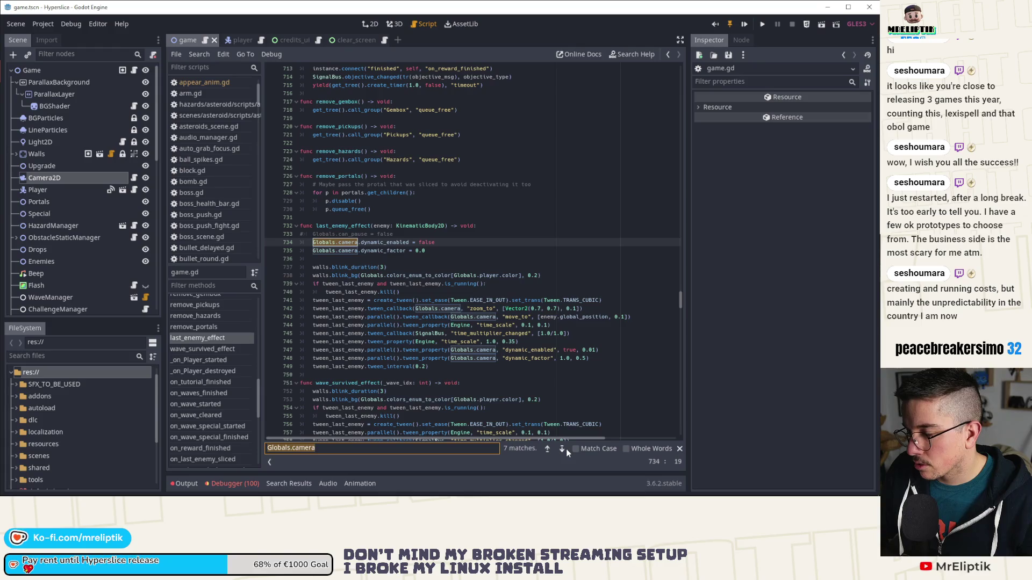
left_click(562, 449)
left_click(562, 449)
left_click(565, 449)
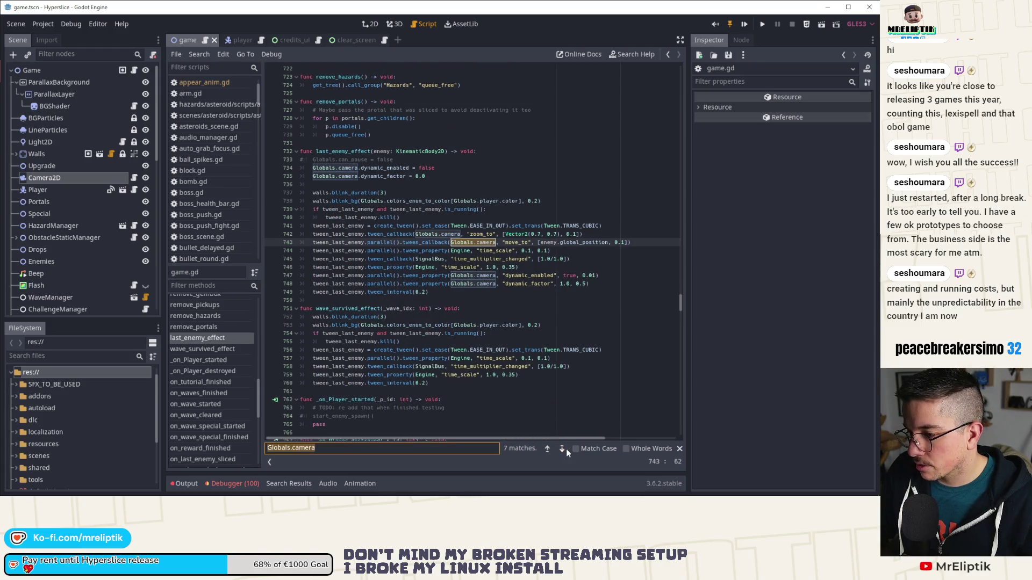
left_click(274, 317)
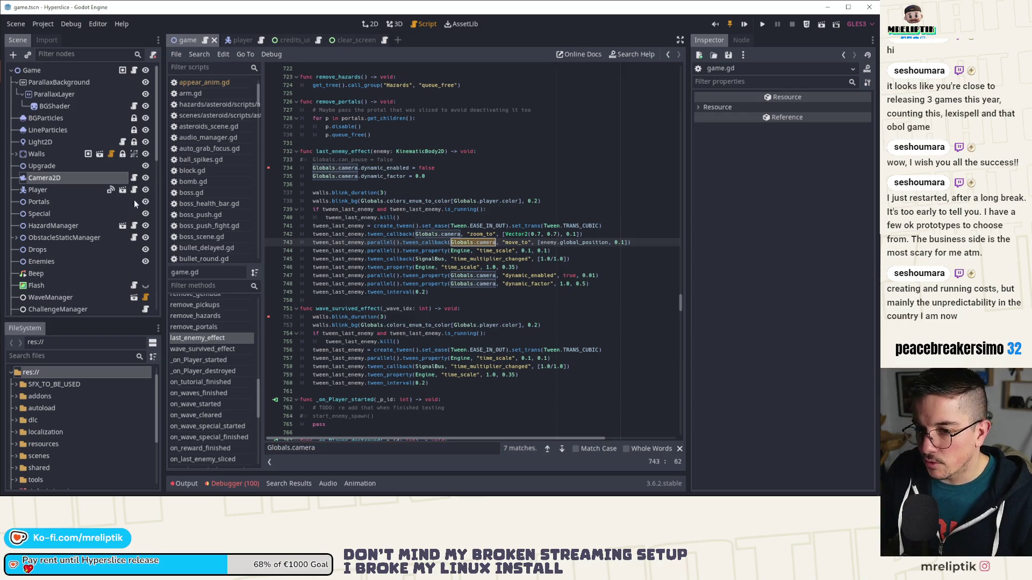
scroll(118, 225, "down", 5)
left_click(15, 140)
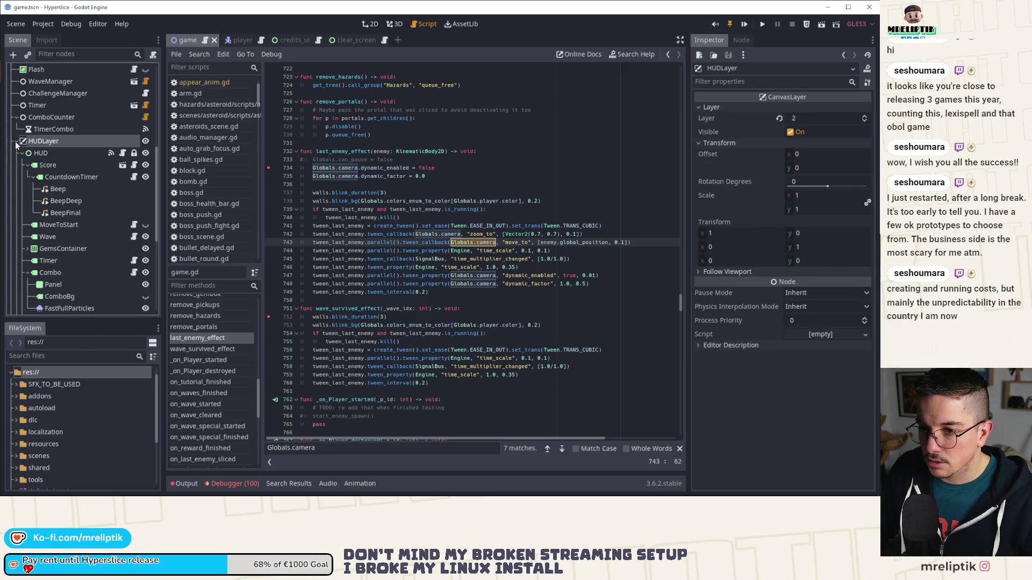
left_click(22, 152)
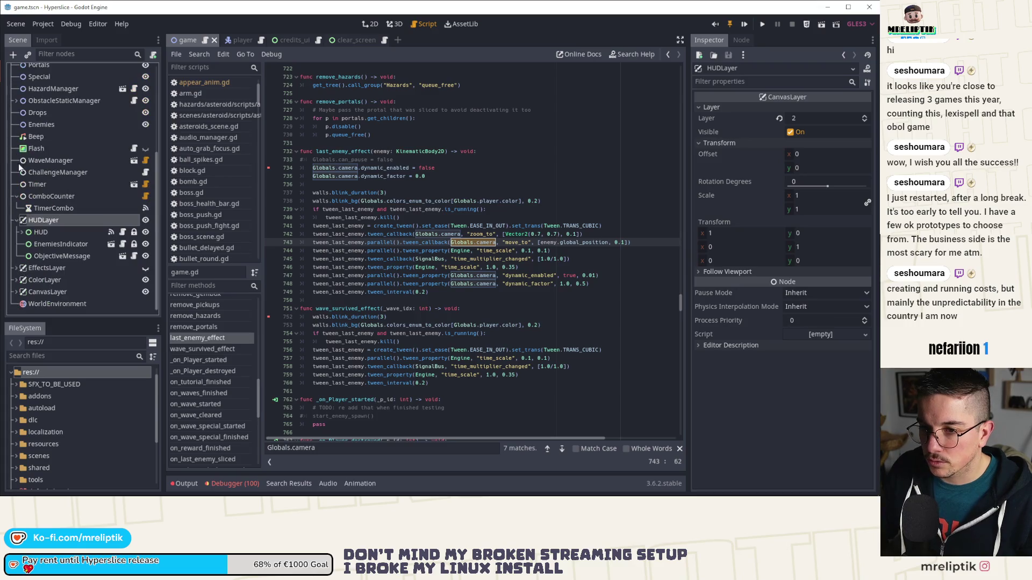
left_click(48, 161)
left_click(145, 160)
left_click(458, 228)
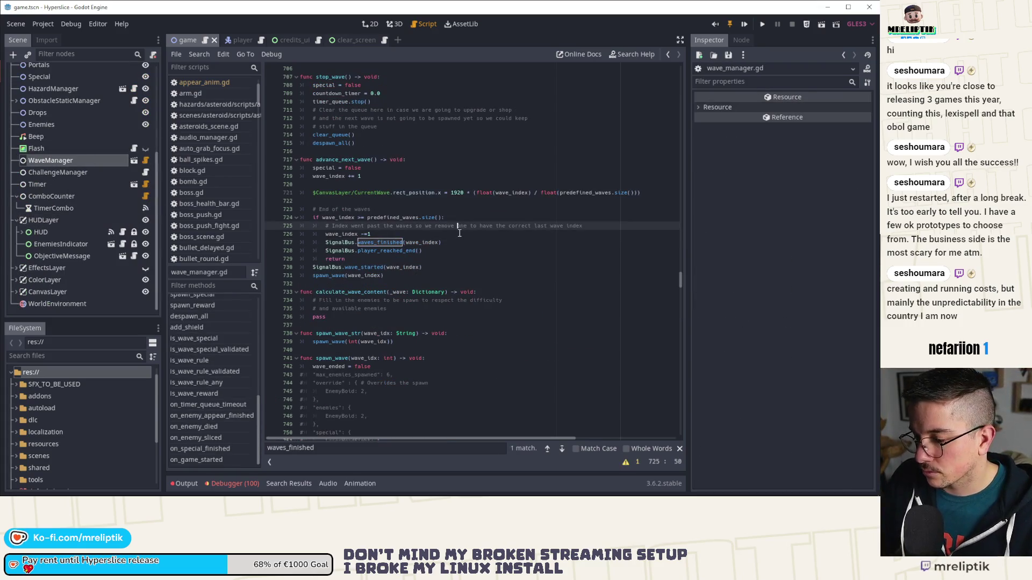
key("ctrl+f")
type("camera")
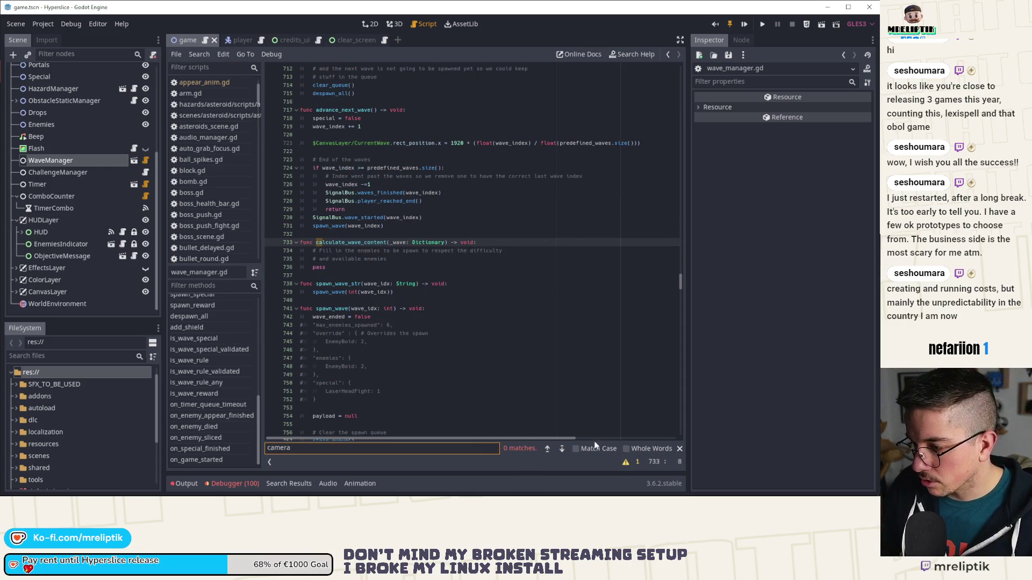
left_click(678, 448)
left_click(460, 276)
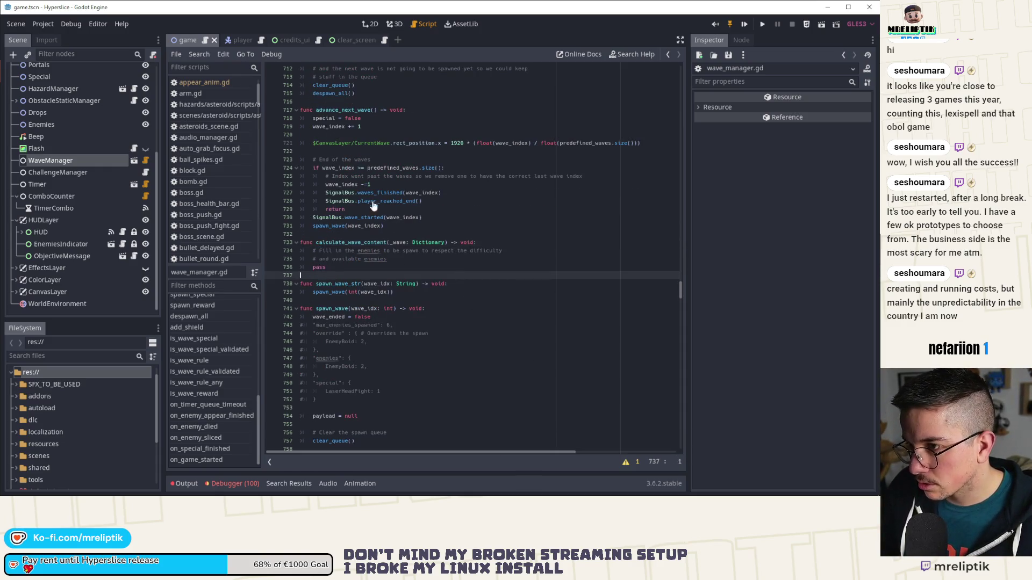
scroll(95, 98, "up", 5)
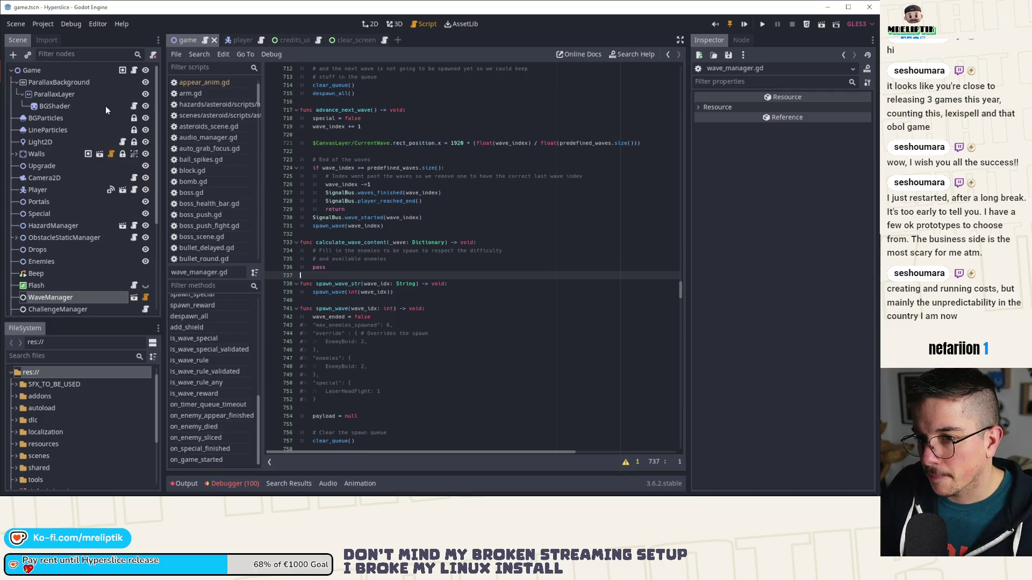
left_click(134, 71)
left_click(407, 251)
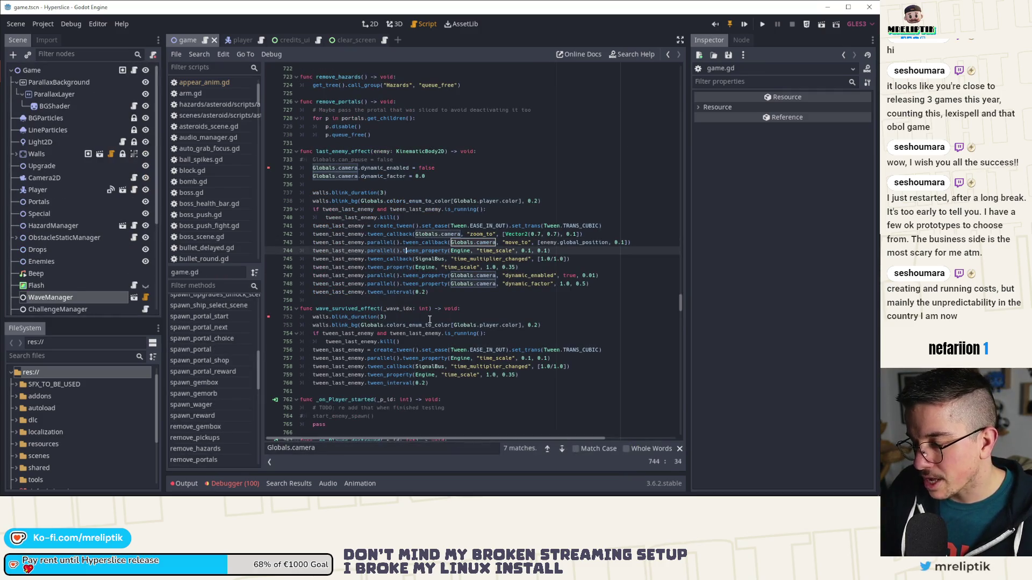
double_click(385, 293)
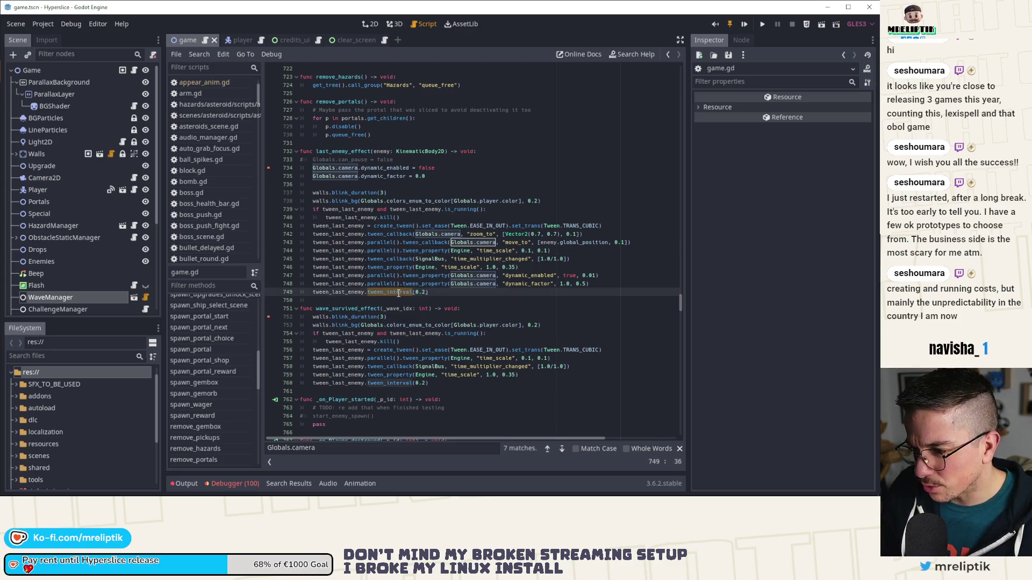
left_click(397, 292)
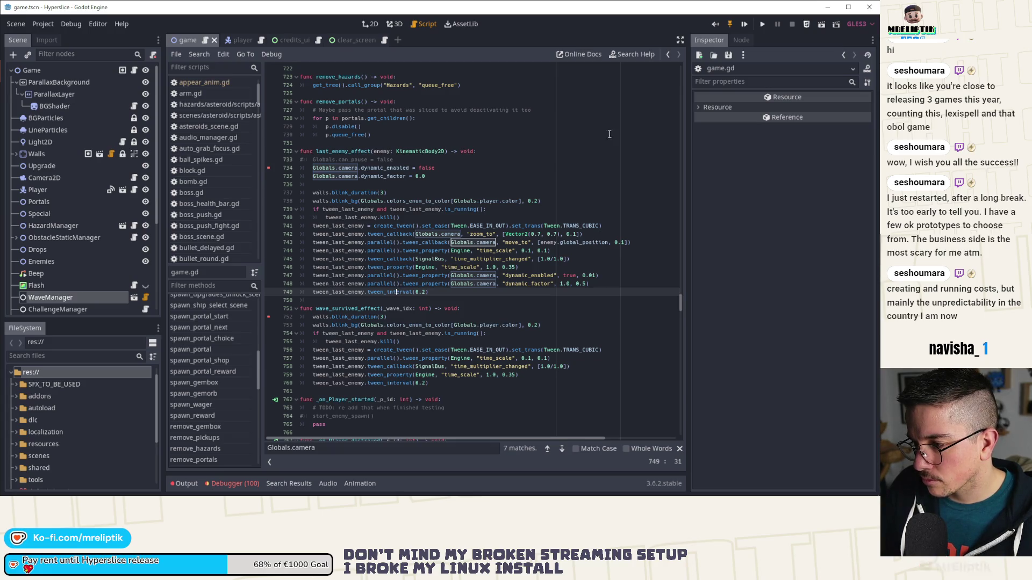
left_click(745, 25)
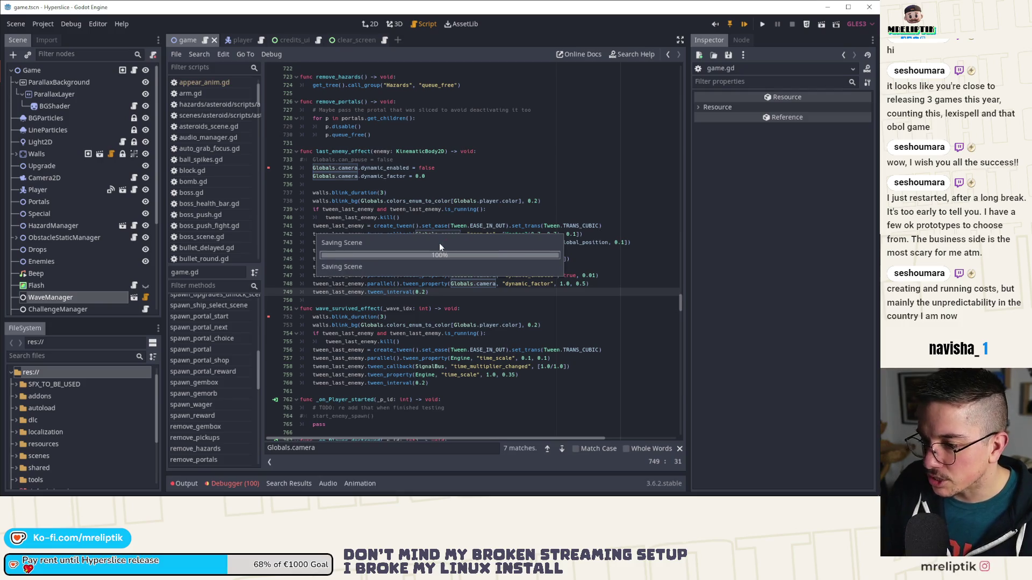
Step: Debug-run Hyperslice and start gameplay until the breakpoint at game.gd line 734 triggers
left_click(440, 243)
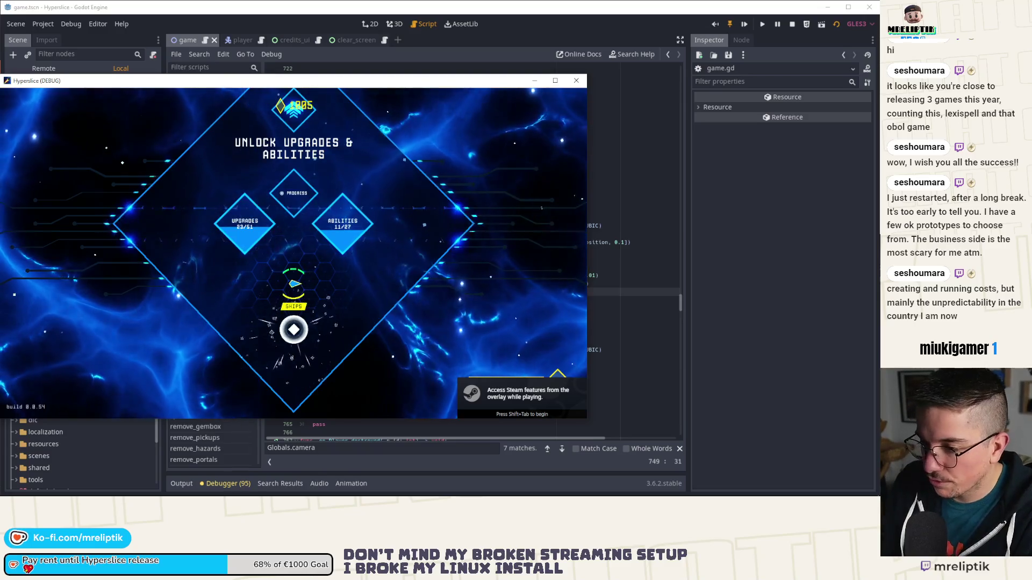
key("Return")
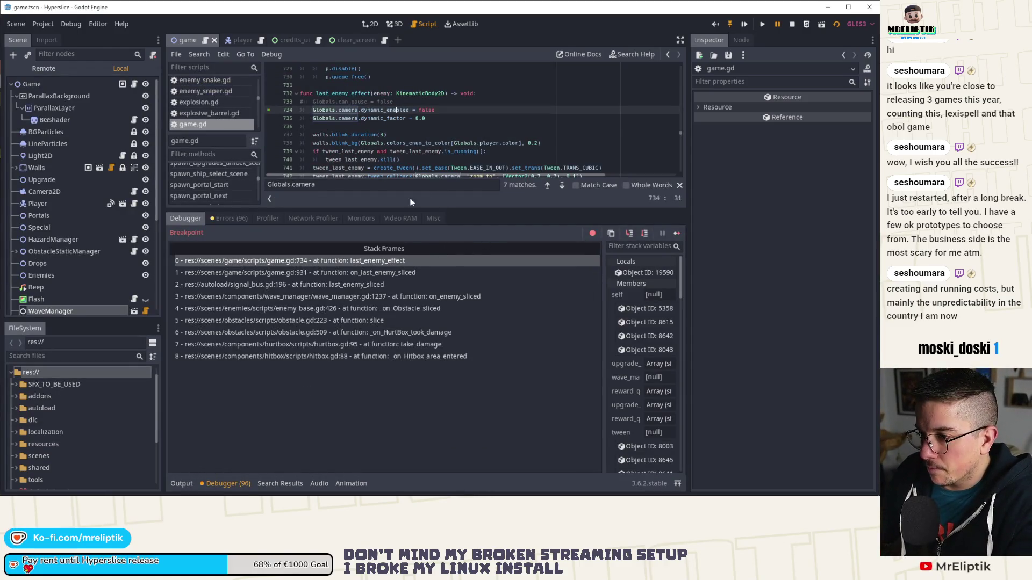
Step: Enlarge the code view and step through walls.gd blink_duration, returning to last_enemy_effect
left_click_drag(397, 210, 397, 324)
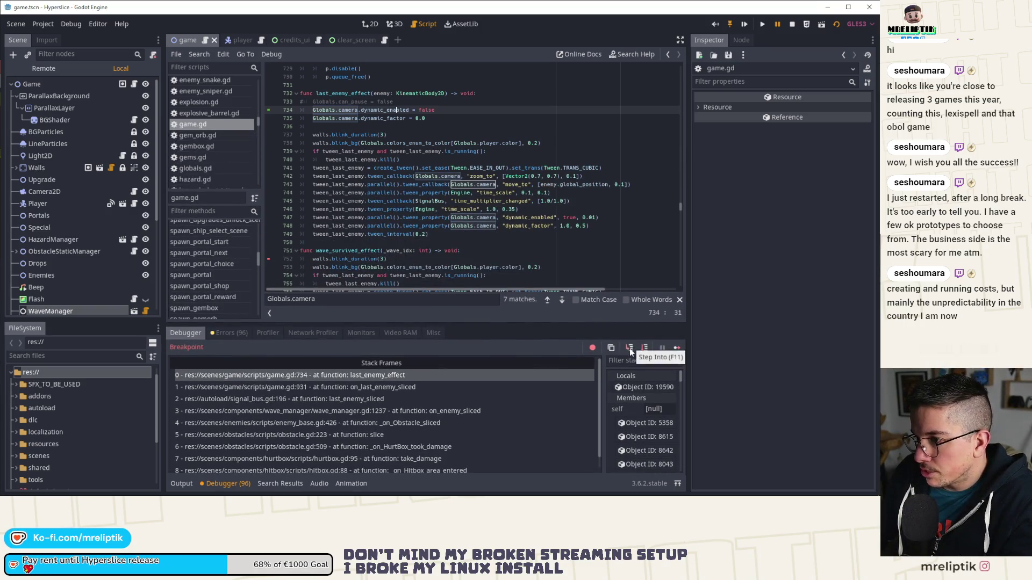
left_click(630, 348)
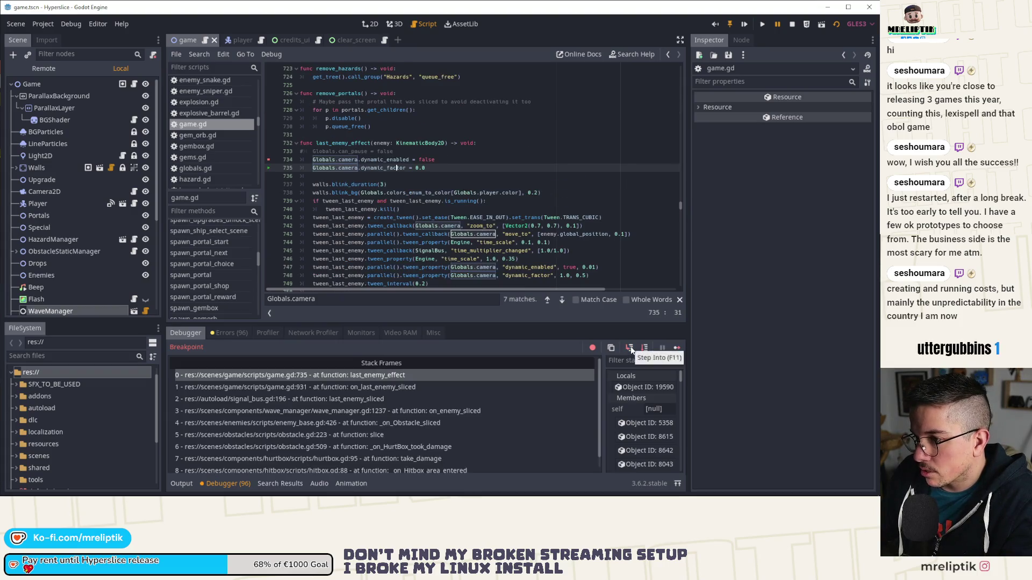
left_click(630, 348)
left_click(630, 347)
left_click(631, 347)
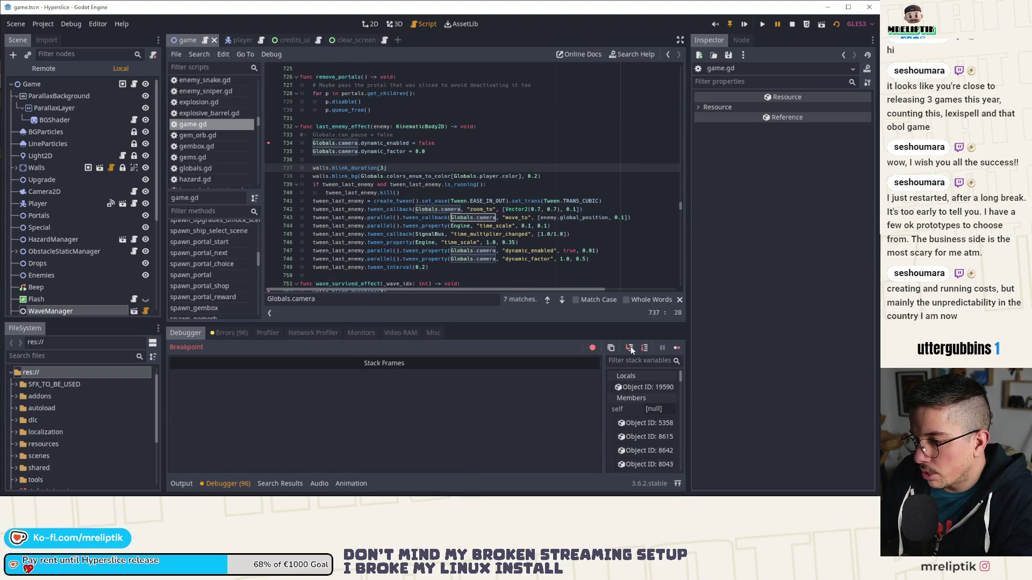
left_click(645, 347)
left_click(645, 347)
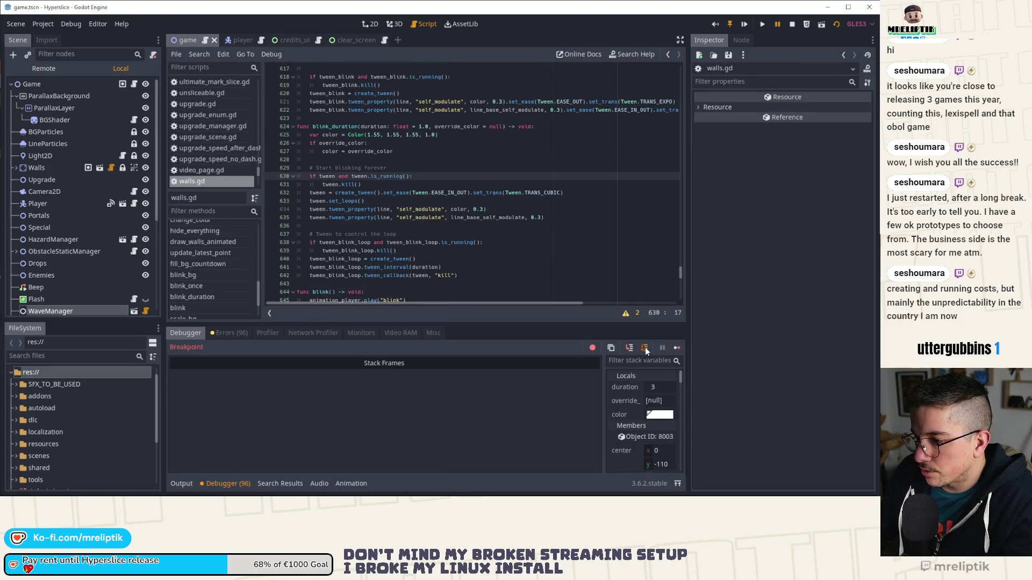
left_click(644, 347)
left_click(644, 347)
left_click(645, 347)
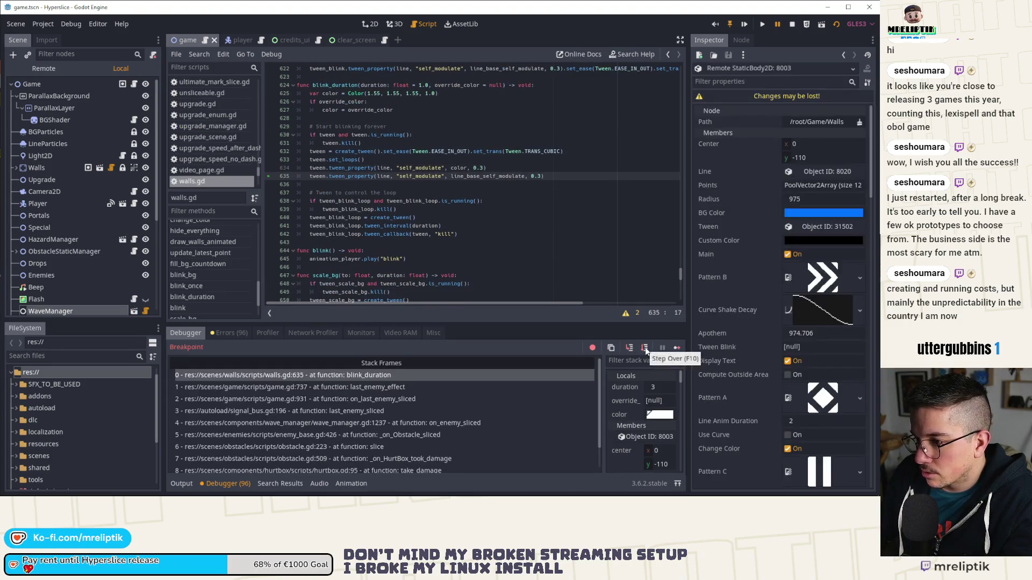
left_click(645, 347)
left_click(645, 348)
left_click(645, 347)
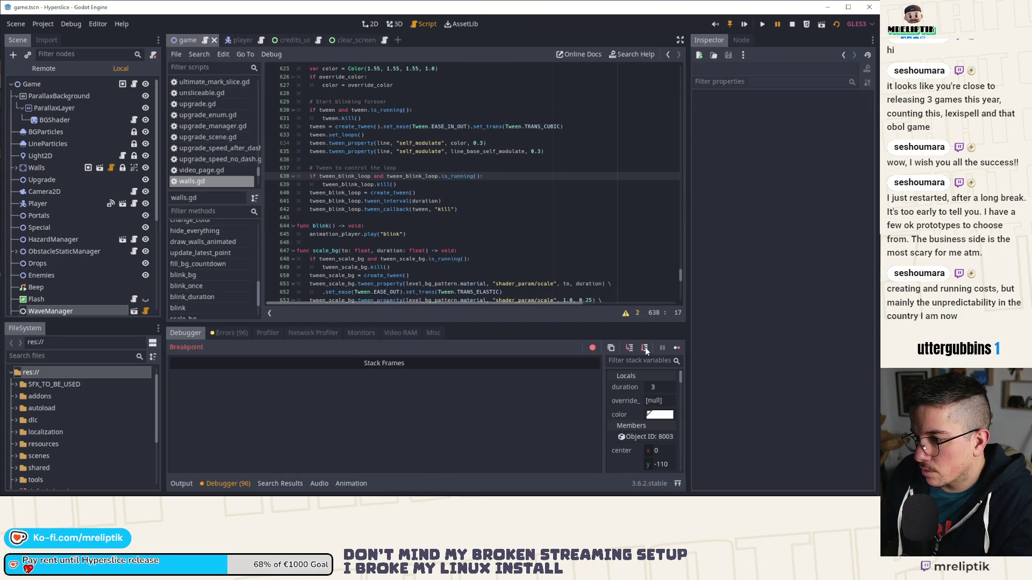
left_click(645, 347)
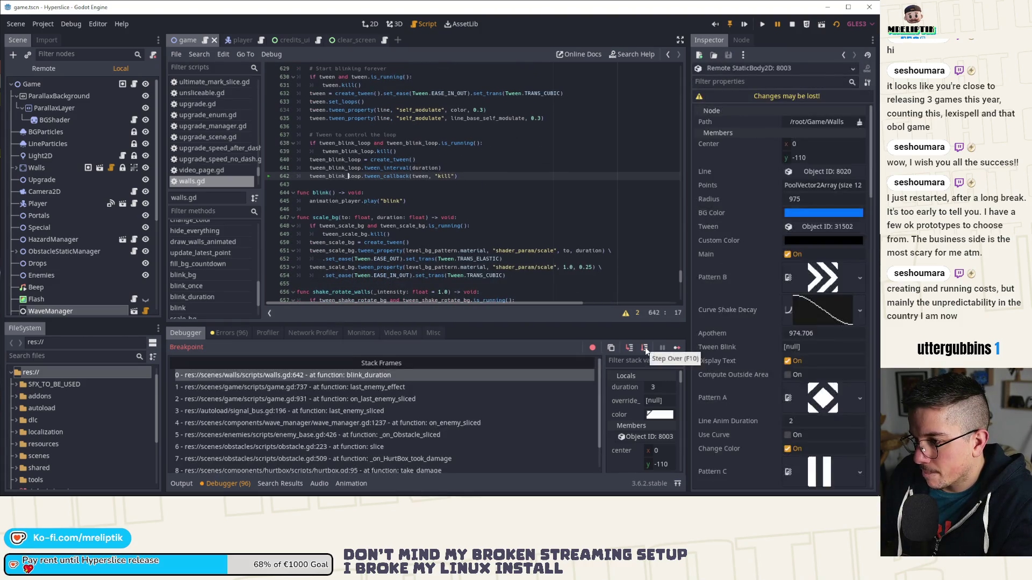
left_click(644, 347)
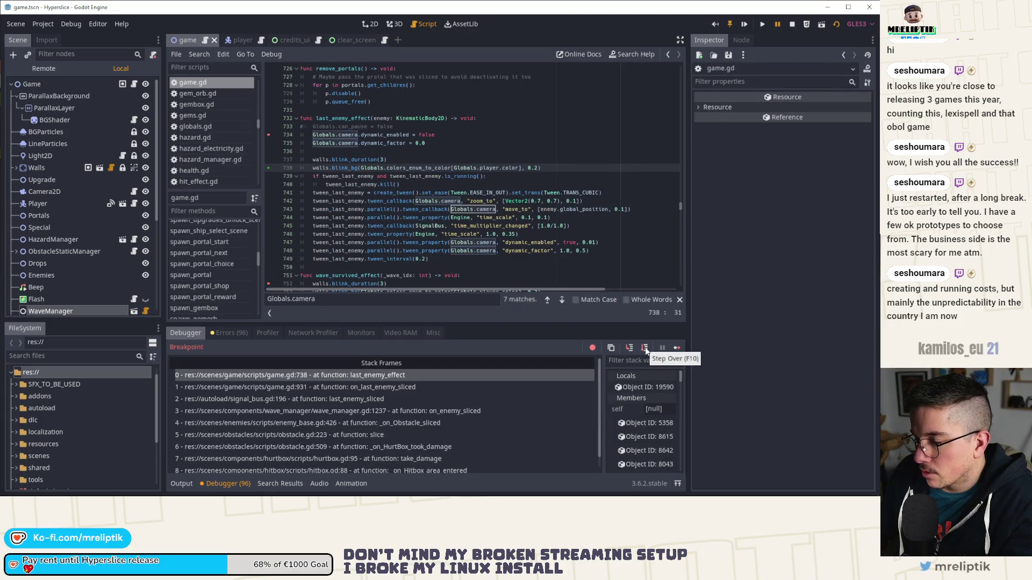
Step: Step through last_enemy_effect's tween setup to its end, reaching on_last_enemy_sliced at line 932
left_click(645, 347)
left_click(644, 348)
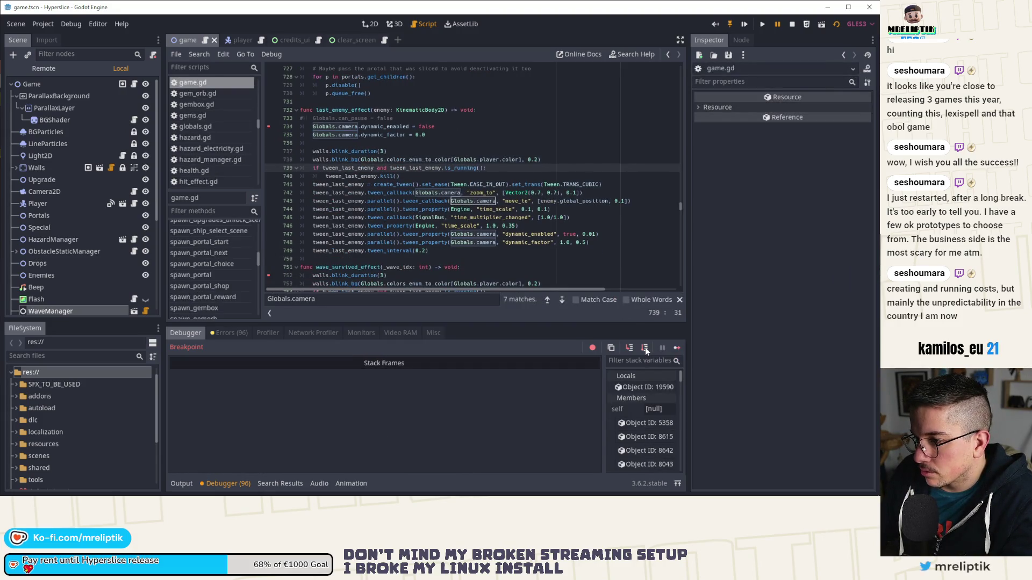
left_click(645, 347)
left_click(645, 348)
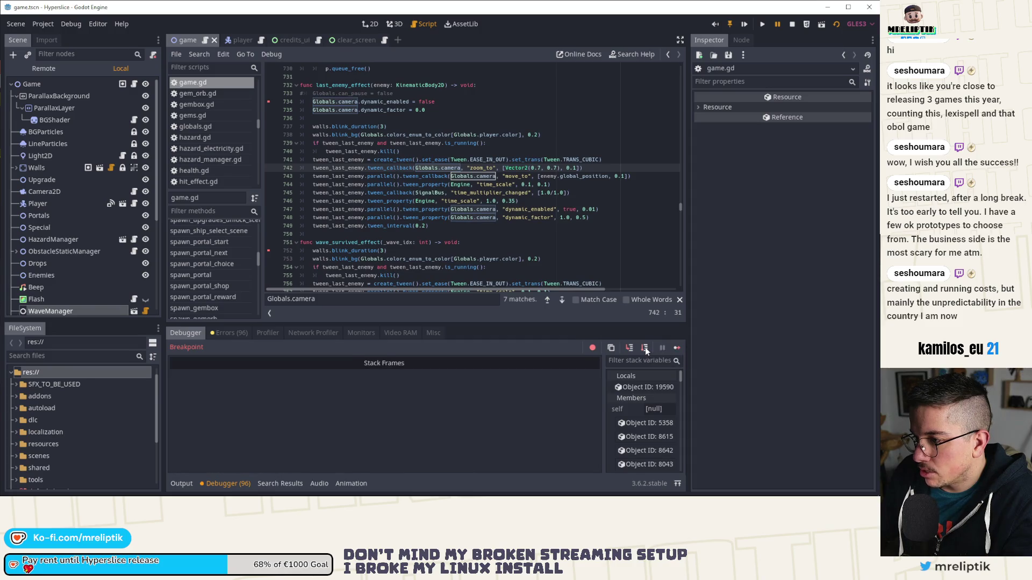
left_click(645, 347)
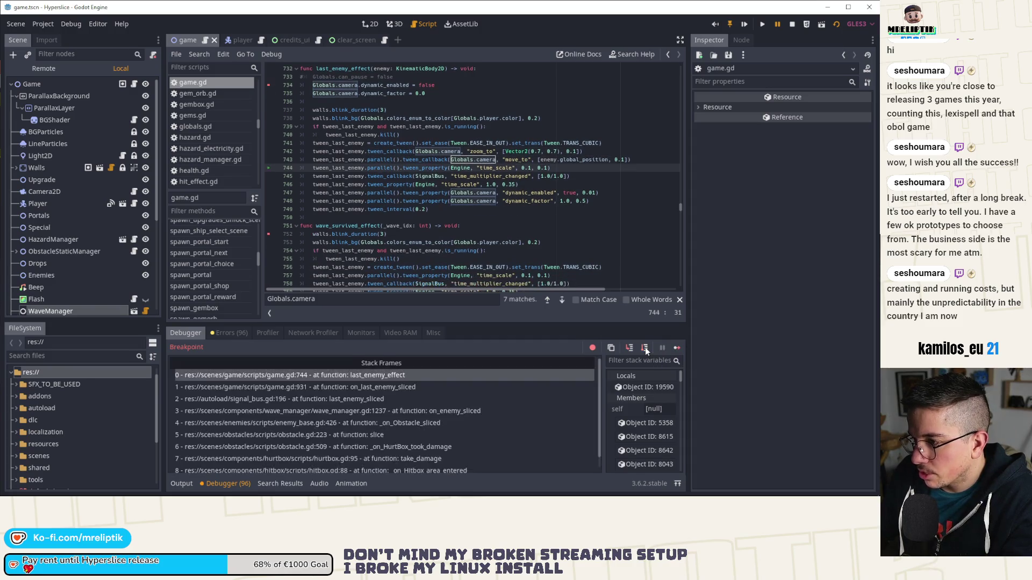
left_click(645, 347)
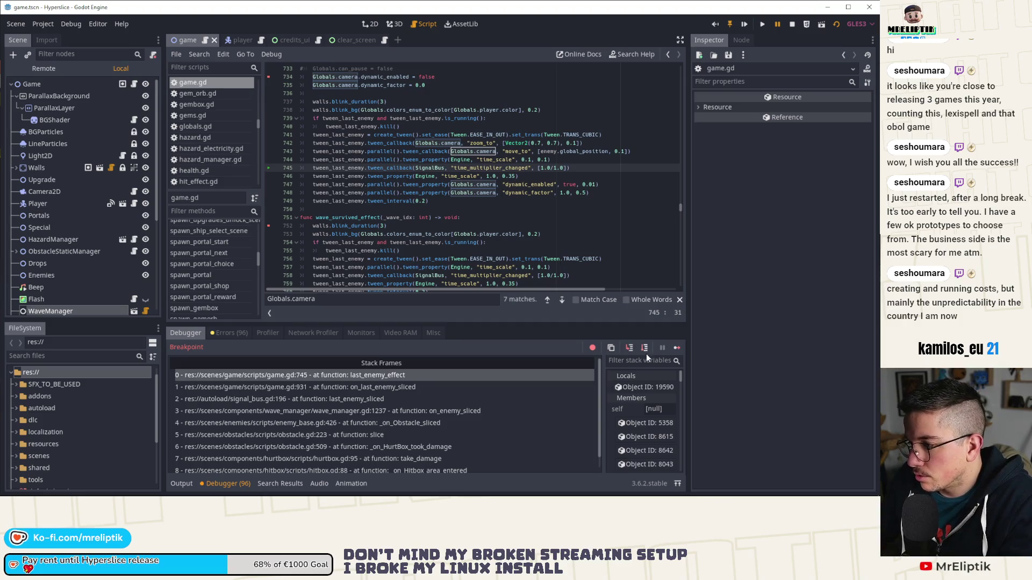
left_click(645, 348)
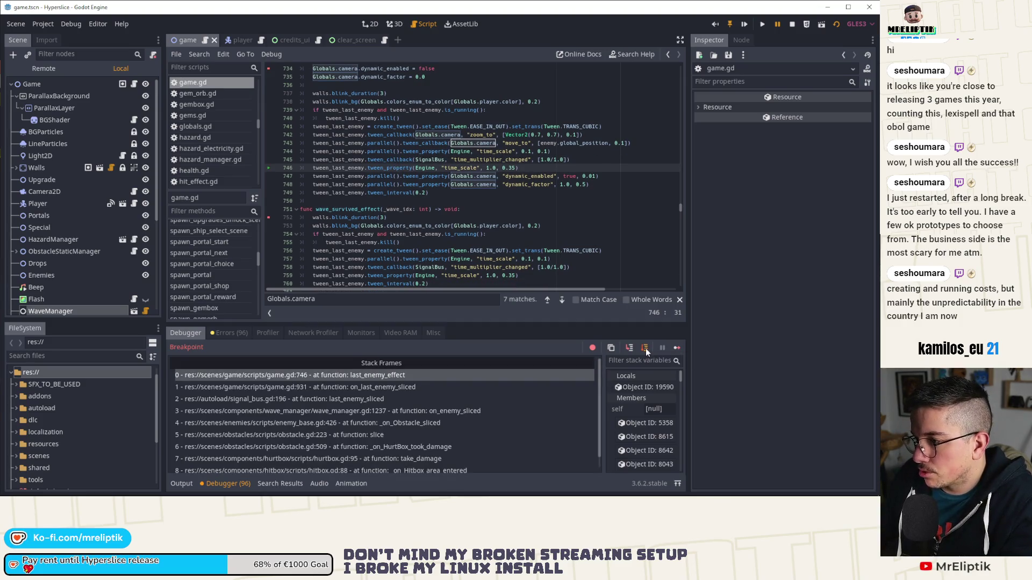
left_click(646, 348)
left_click(646, 348)
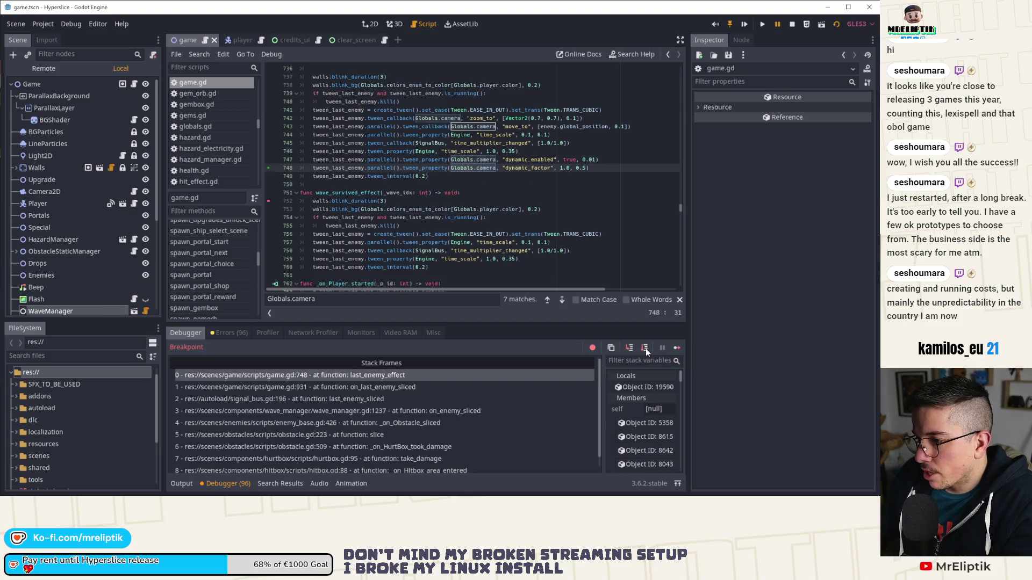
left_click(645, 348)
left_click(645, 348)
Step: Step out through wave_manager.gd and enemy_base.gd into obstacle.gd's slice() function
left_click(646, 348)
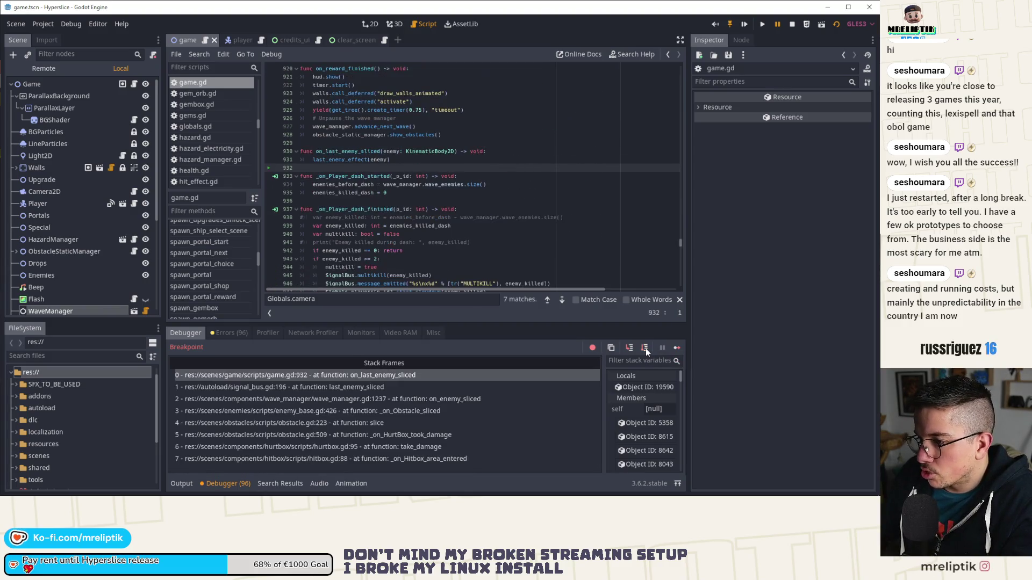
left_click(645, 348)
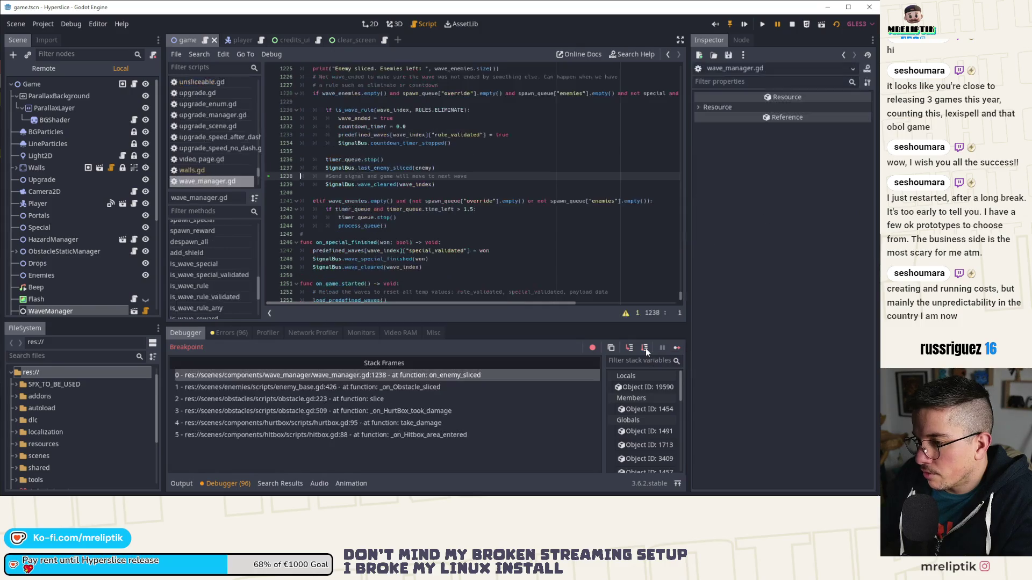
left_click(646, 349)
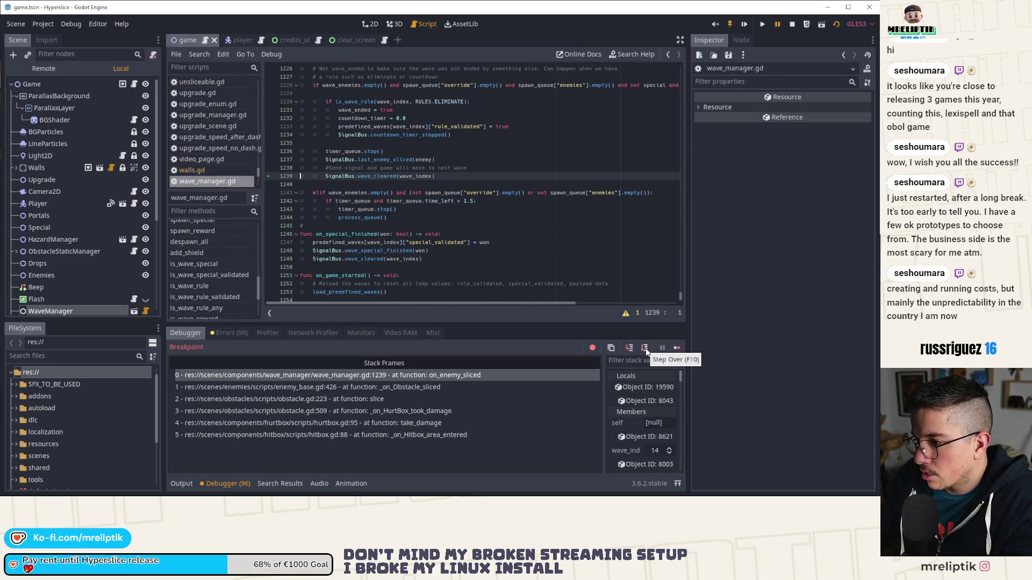
left_click(646, 349)
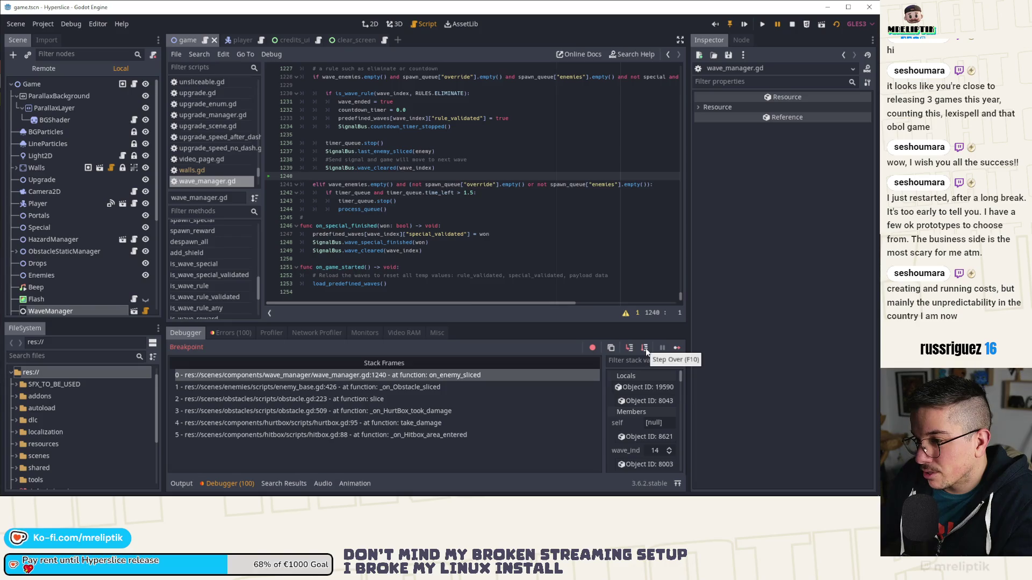
left_click(646, 348)
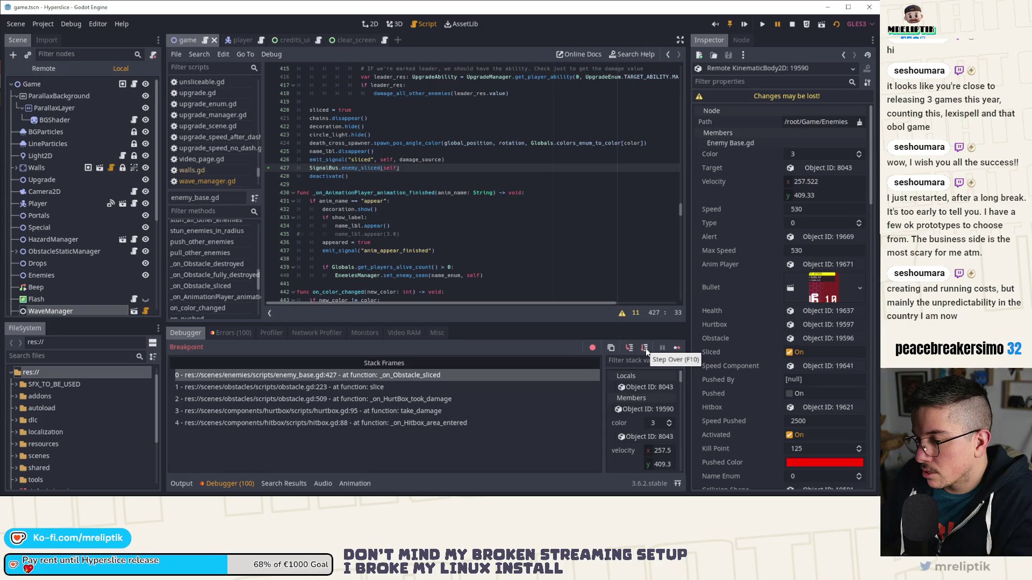
left_click(646, 348)
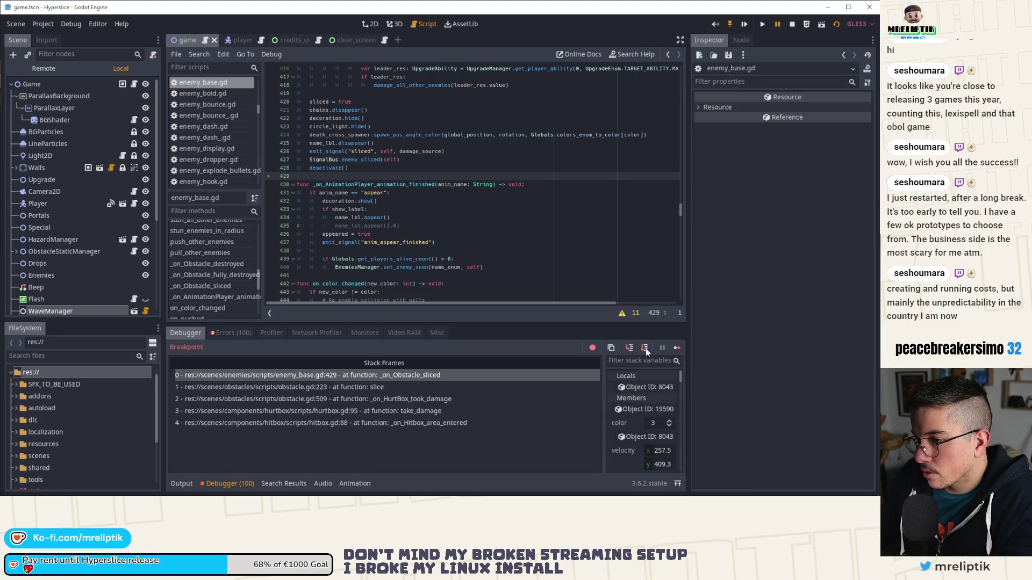
left_click(646, 348)
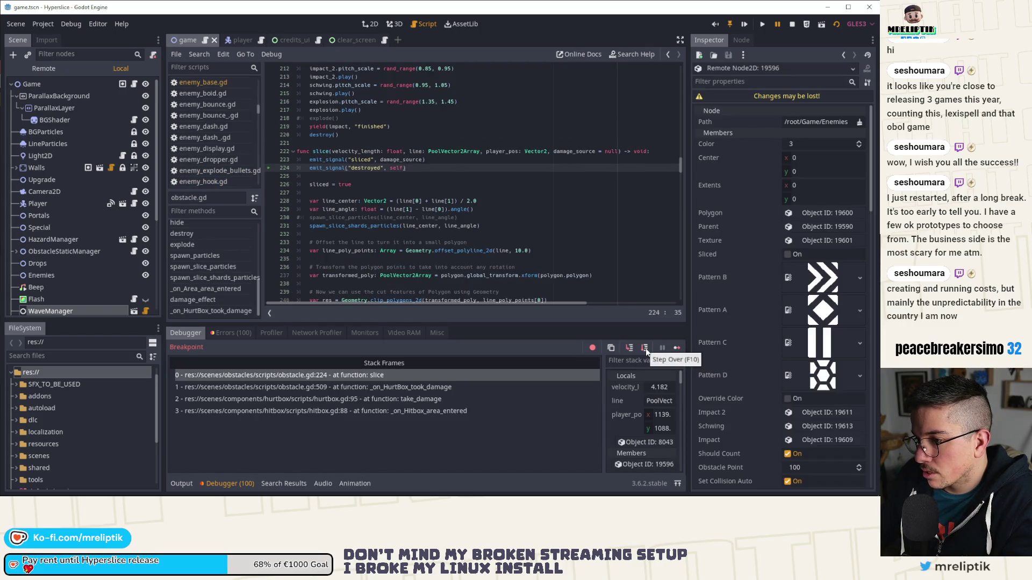
left_click(646, 349)
left_click(646, 348)
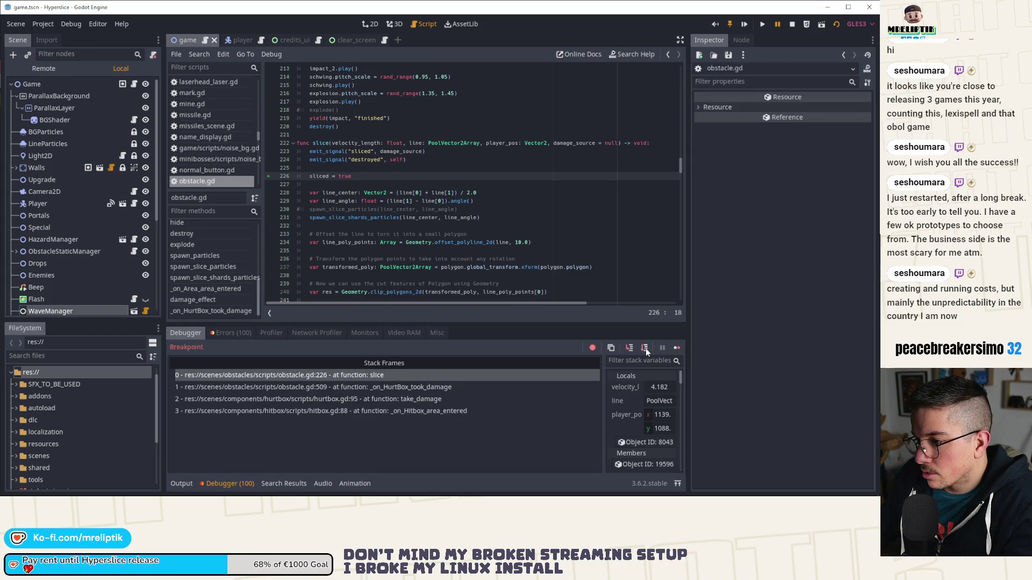
left_click(646, 348)
Step: Resume the game, stop the run with F8, and check the errors and output panels
left_click(676, 349)
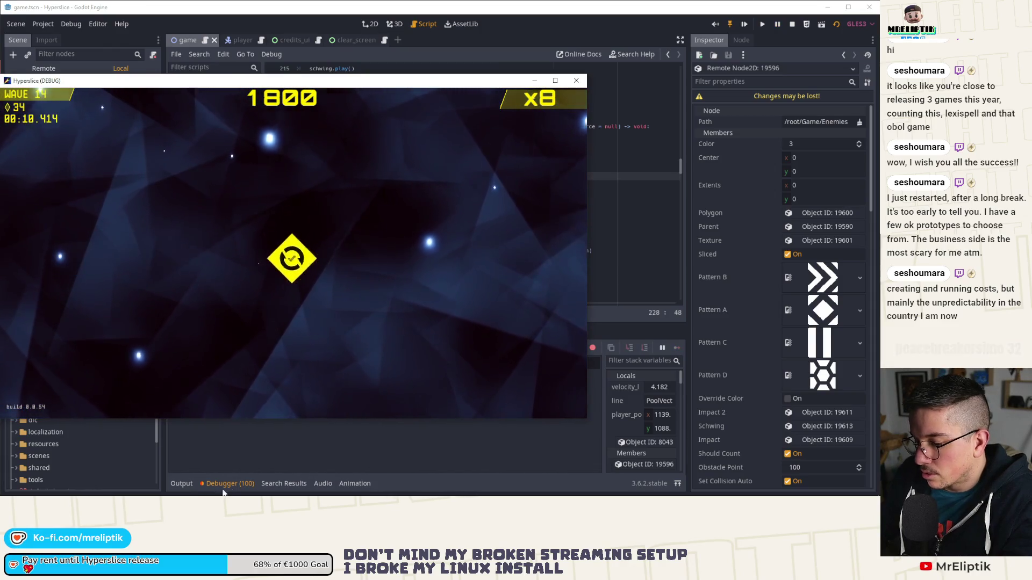
key("F8")
left_click(215, 333)
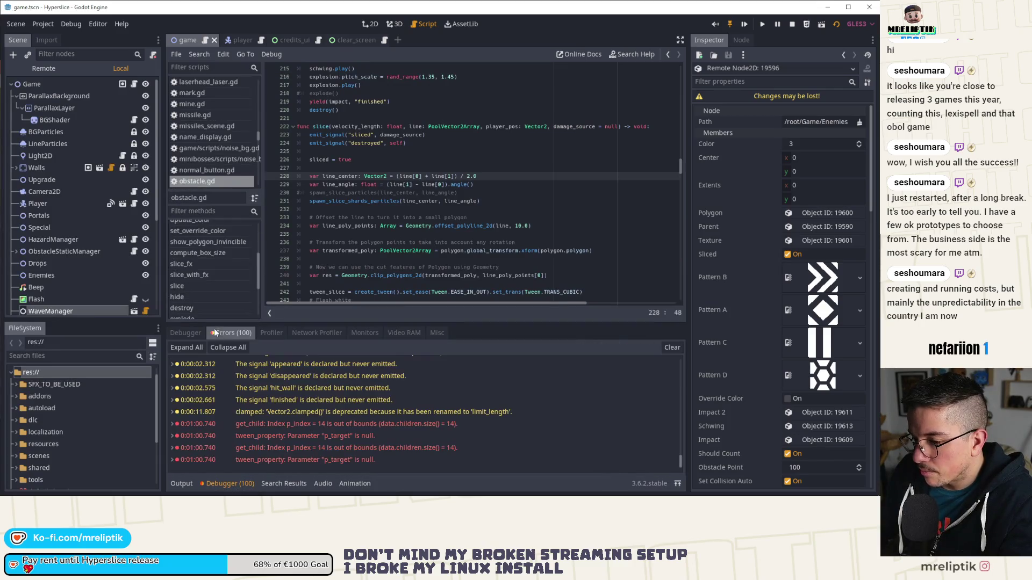
left_click(231, 483)
left_click(182, 483)
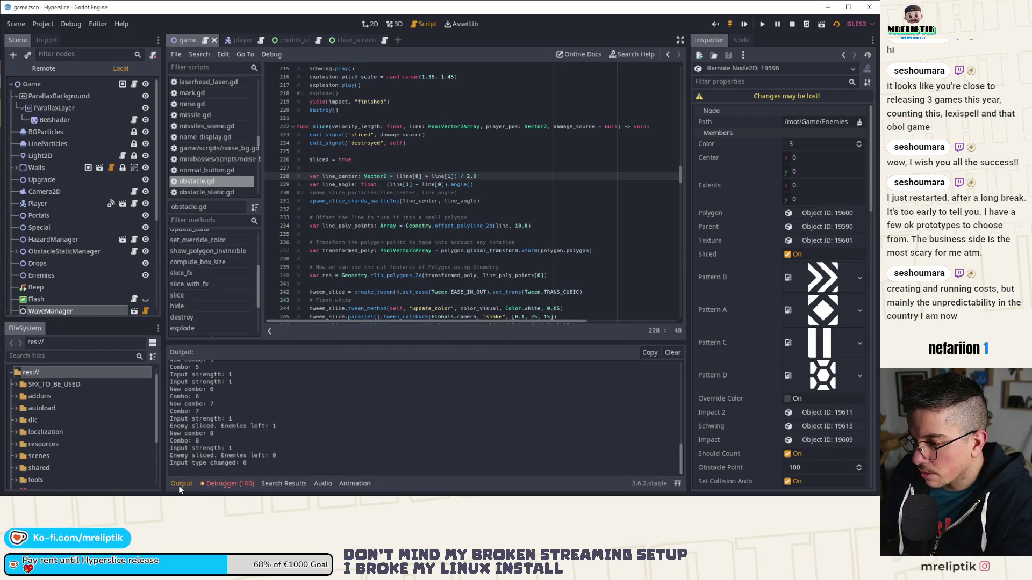
left_click(182, 483)
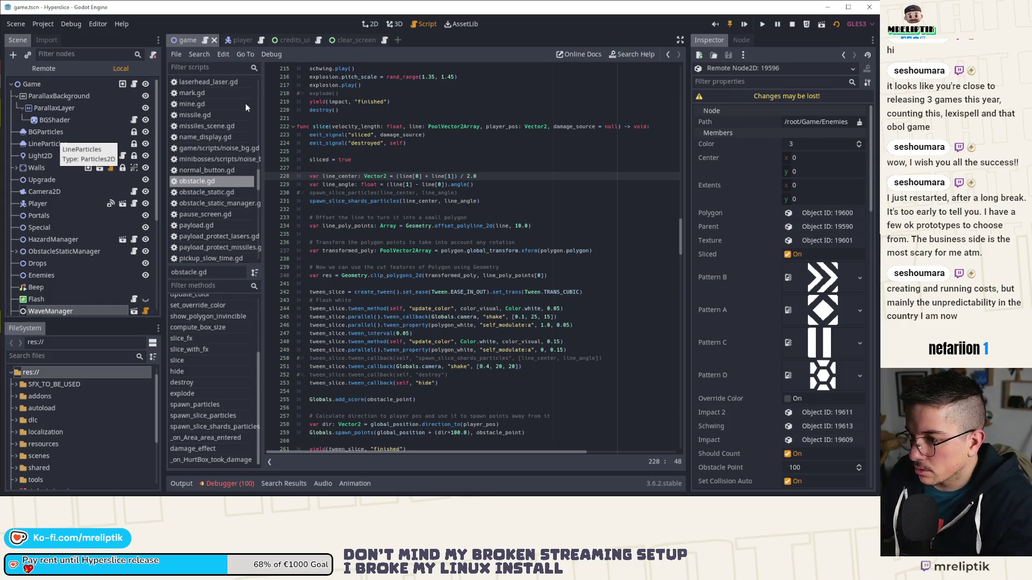
Step: Scroll up through player.gd in the player scene, then return to game.gd's on_last_enemy_sliced
left_click(234, 38)
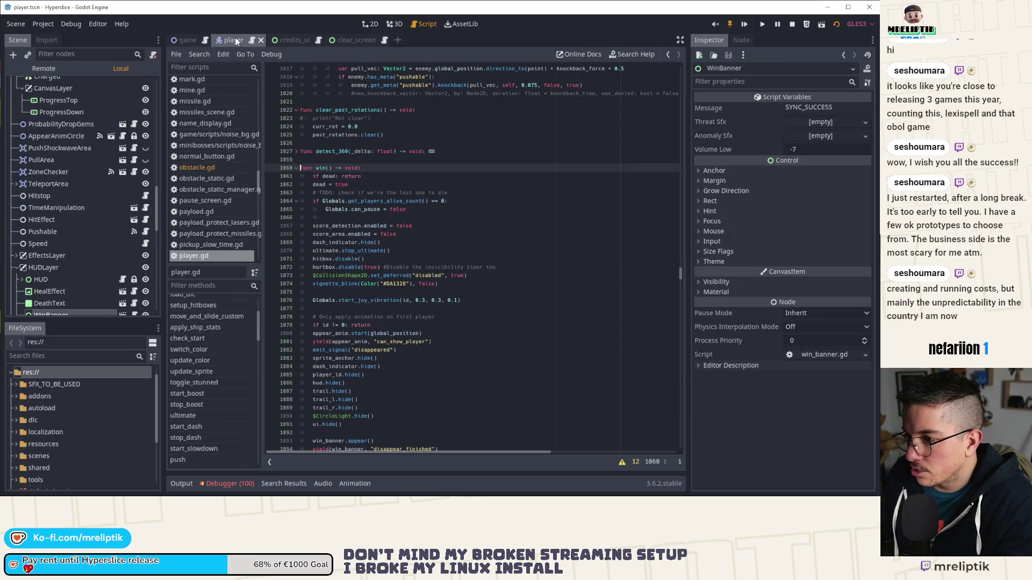
scroll(444, 208, "up", 15)
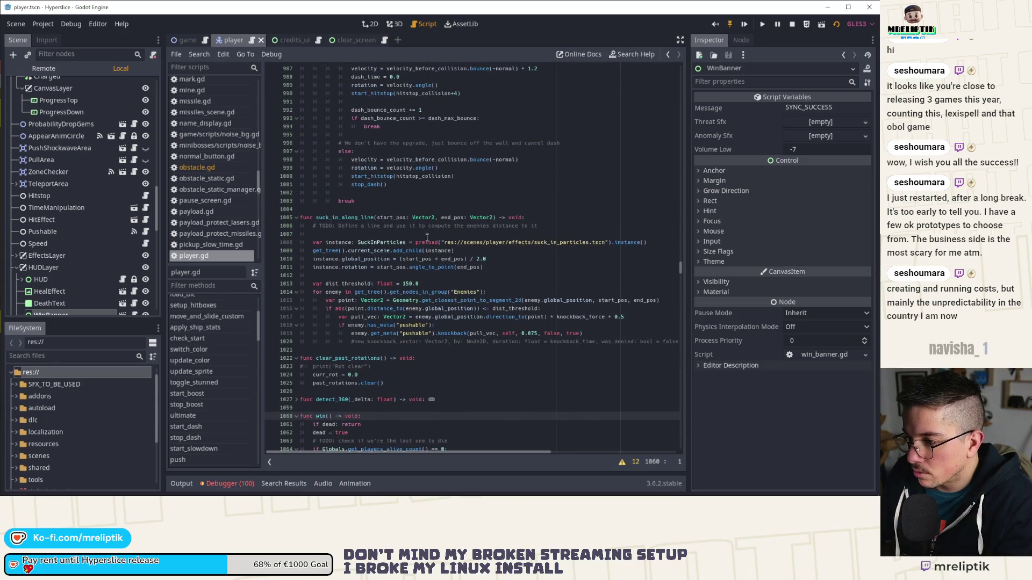
scroll(451, 260, "up", 8)
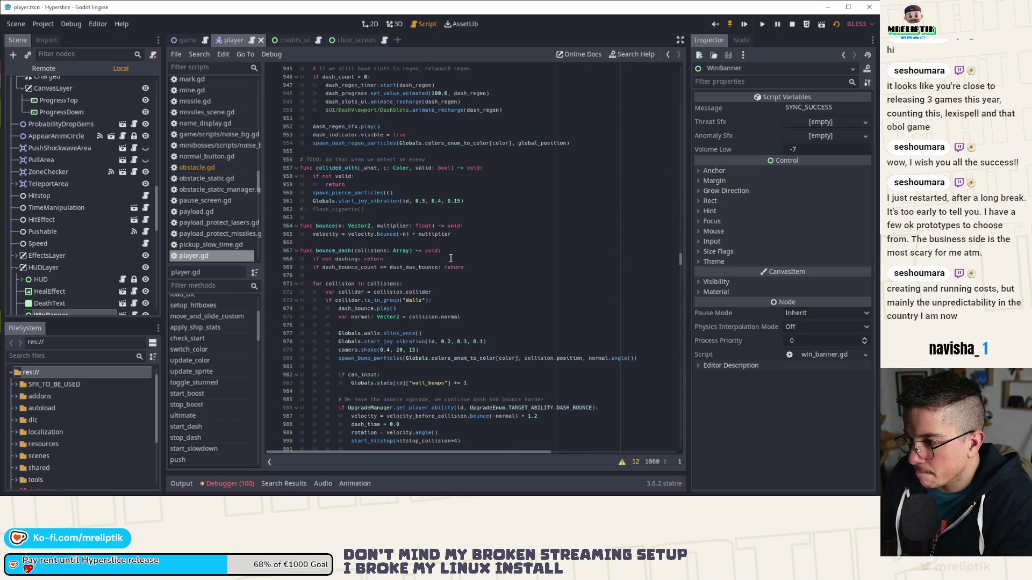
scroll(454, 263, "up", 10)
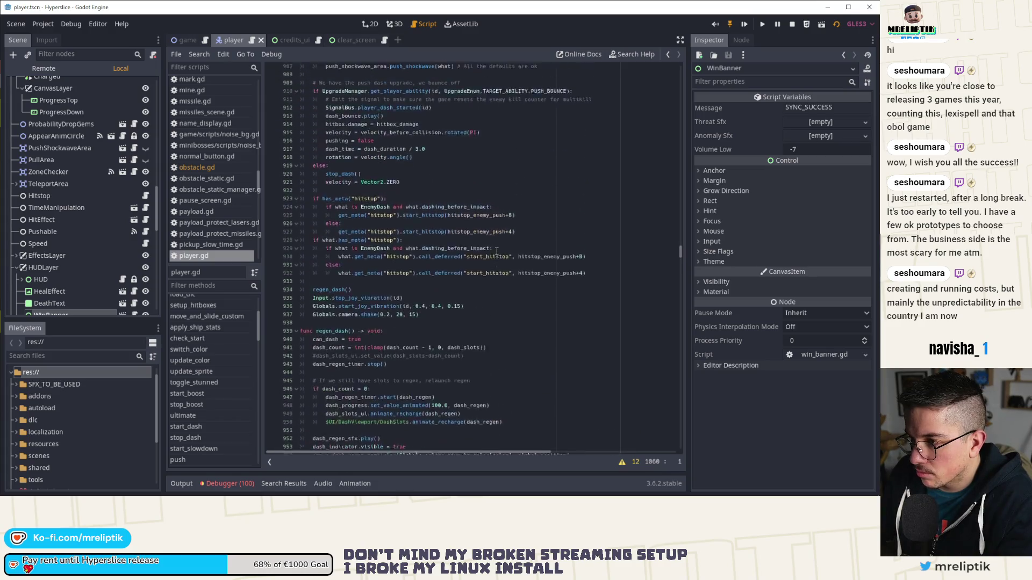
scroll(157, 105, "up", 2)
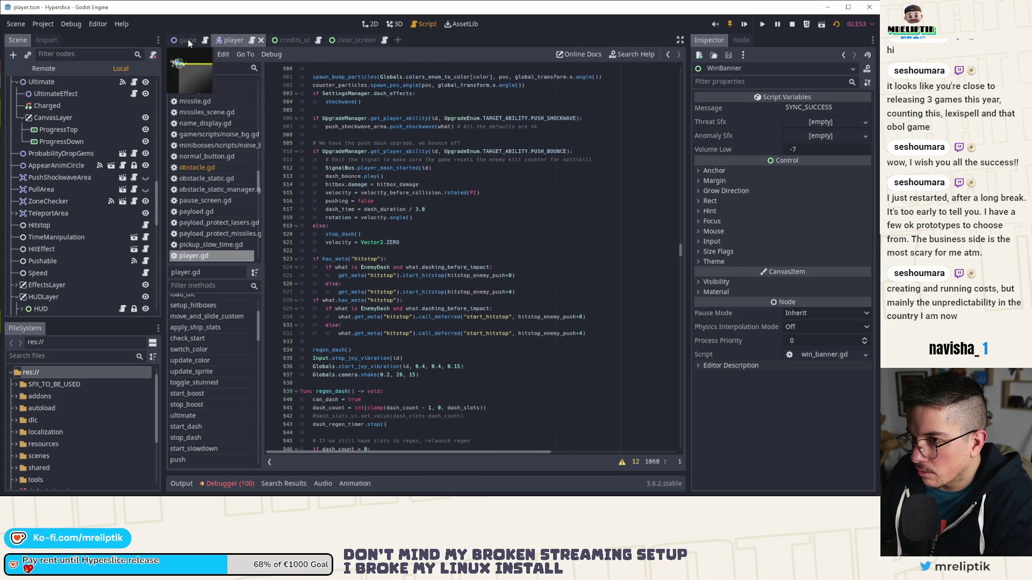
scroll(360, 173, "up", 5)
scroll(358, 174, "up", 8)
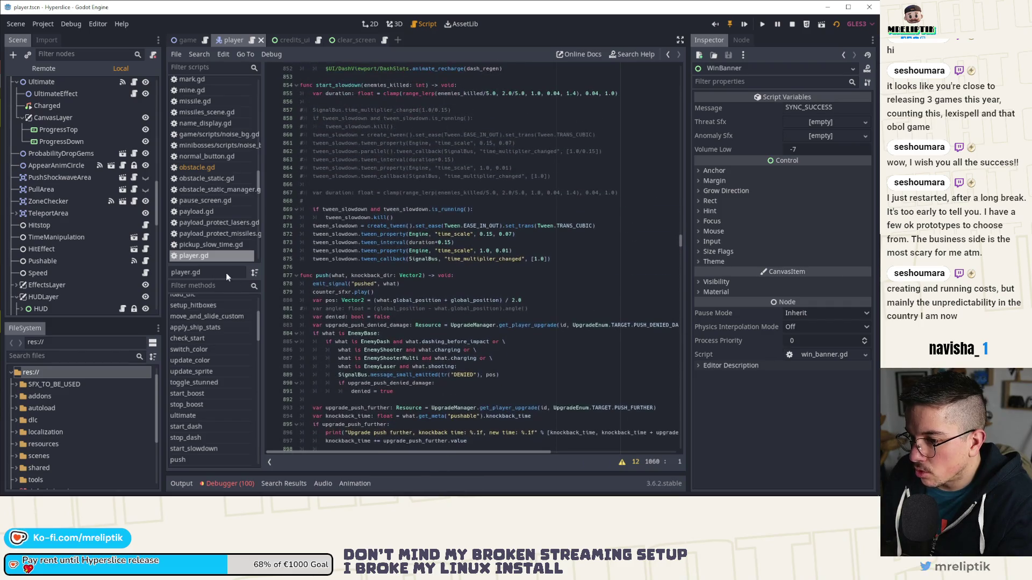
scroll(220, 242, "up", 4)
scroll(120, 167, "up", 5)
scroll(120, 168, "up", 8)
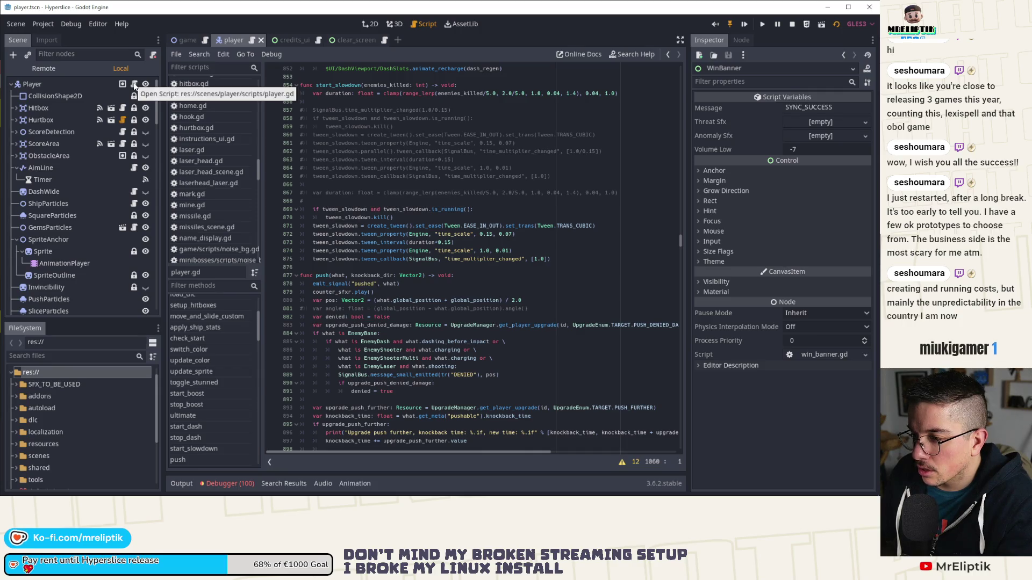
left_click(188, 40)
scroll(284, 167, "up", 7)
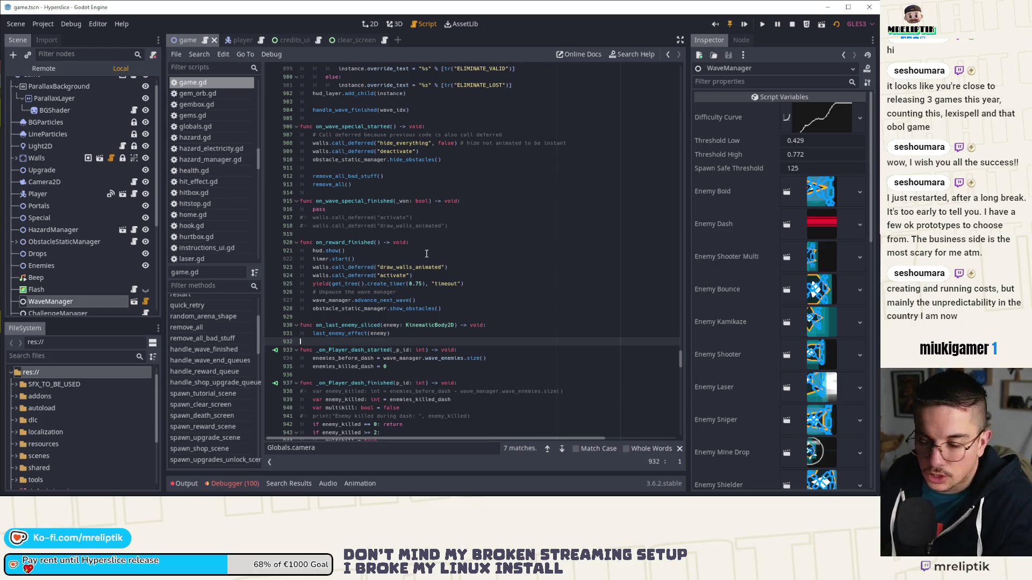
Step: Select the last_enemy_effect call on line 931, then move the caret up to empty line 903
left_click(353, 334)
double_click(319, 333)
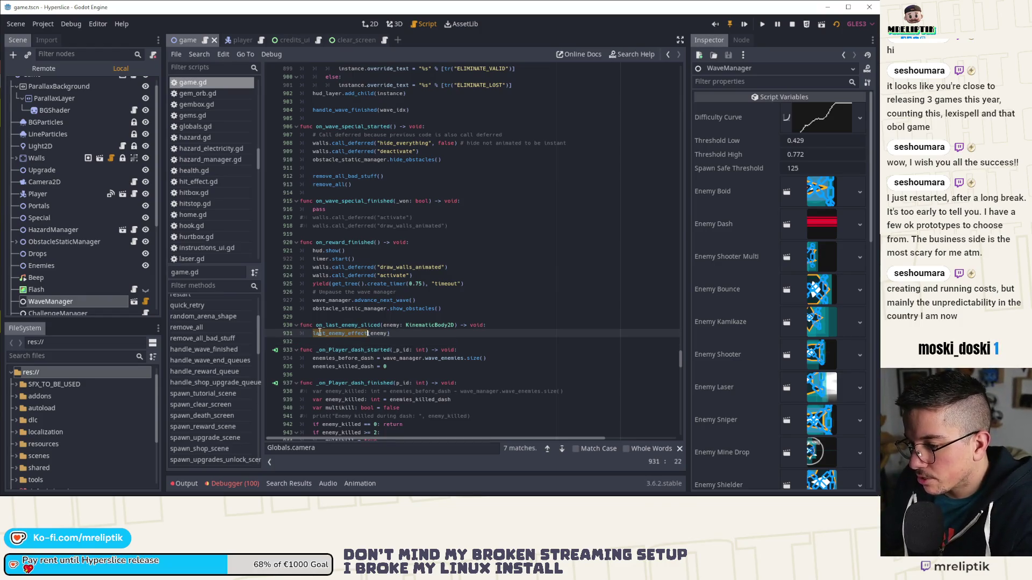
scroll(362, 292, "up", 9)
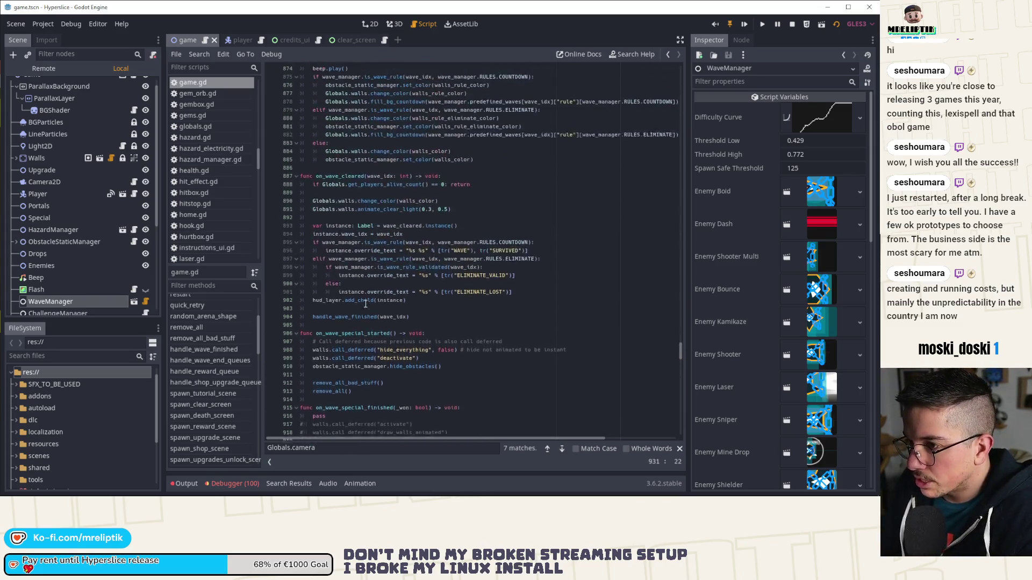
scroll(208, 336, "up", 3)
left_click(392, 326)
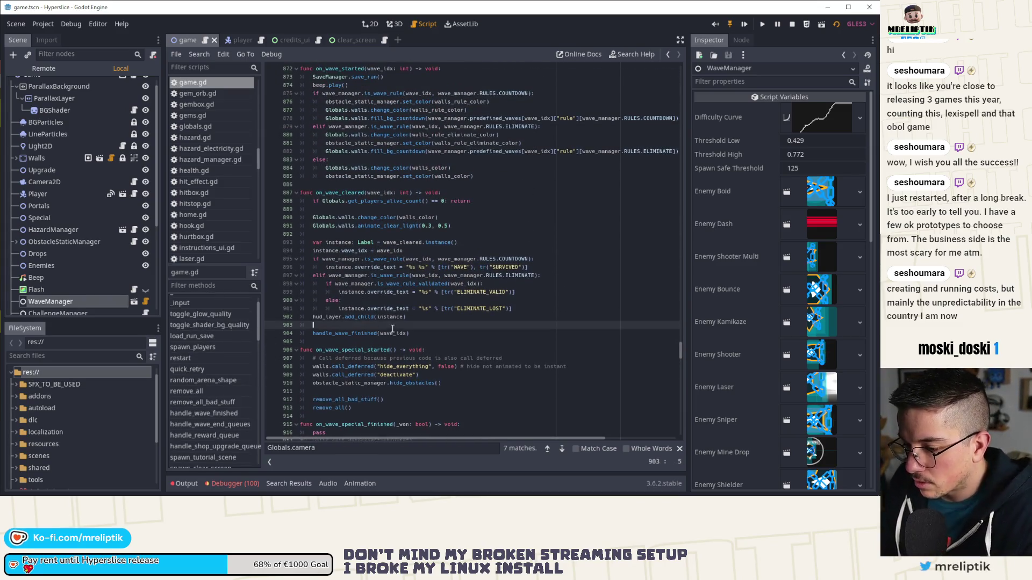
Step: Search game.gd for 'win' and inspect the p.win() call on line 855 and on_waves_finished
key("ctrl+f")
type("win")
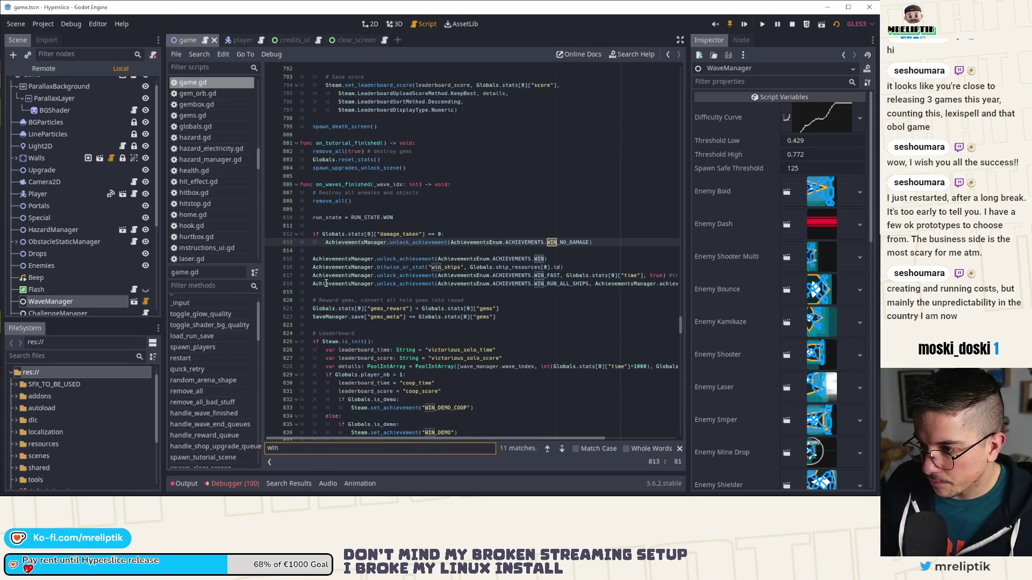
scroll(451, 305, "down", 14)
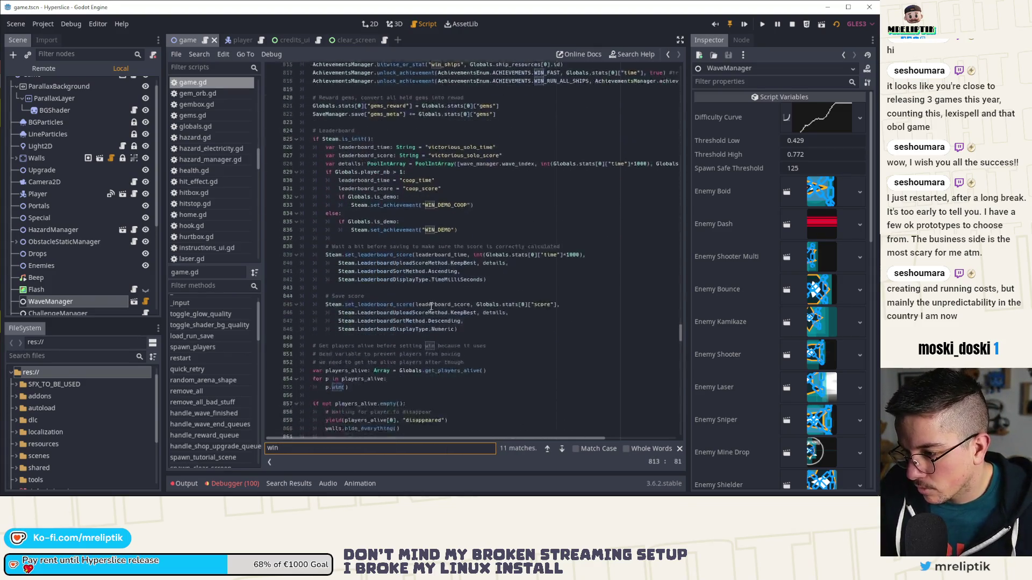
left_click(357, 243)
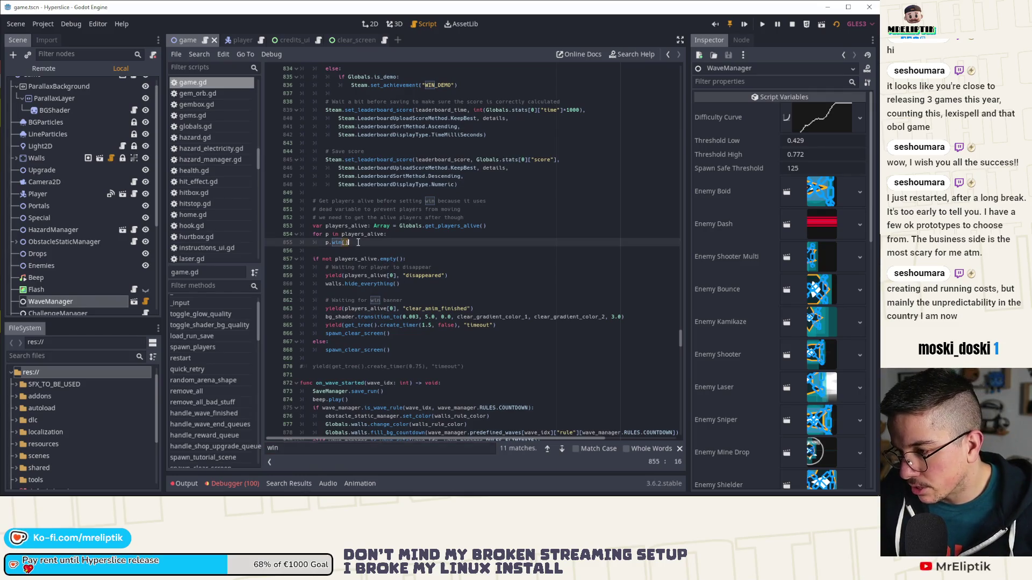
scroll(396, 280, "up", 12)
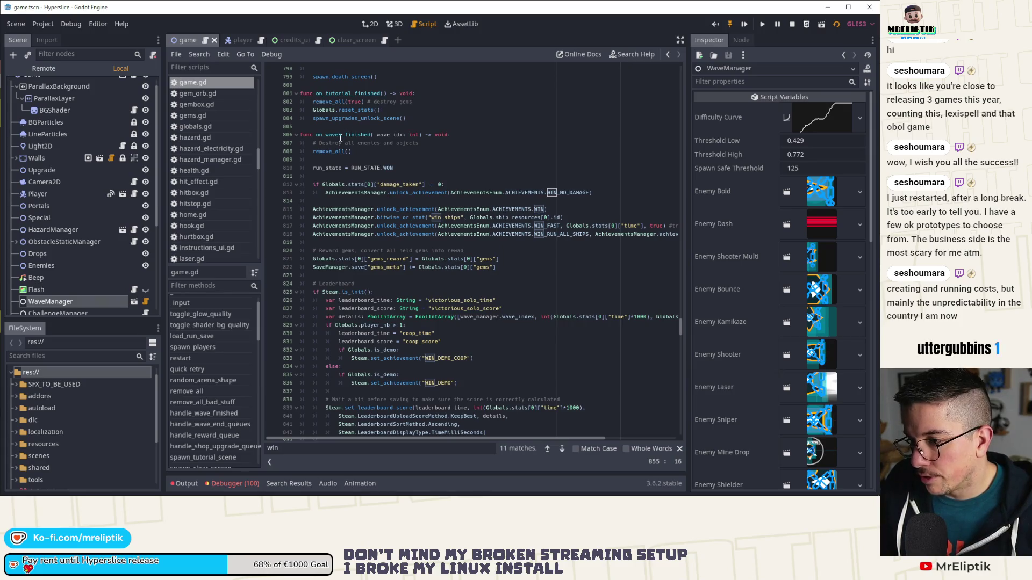
double_click(342, 136)
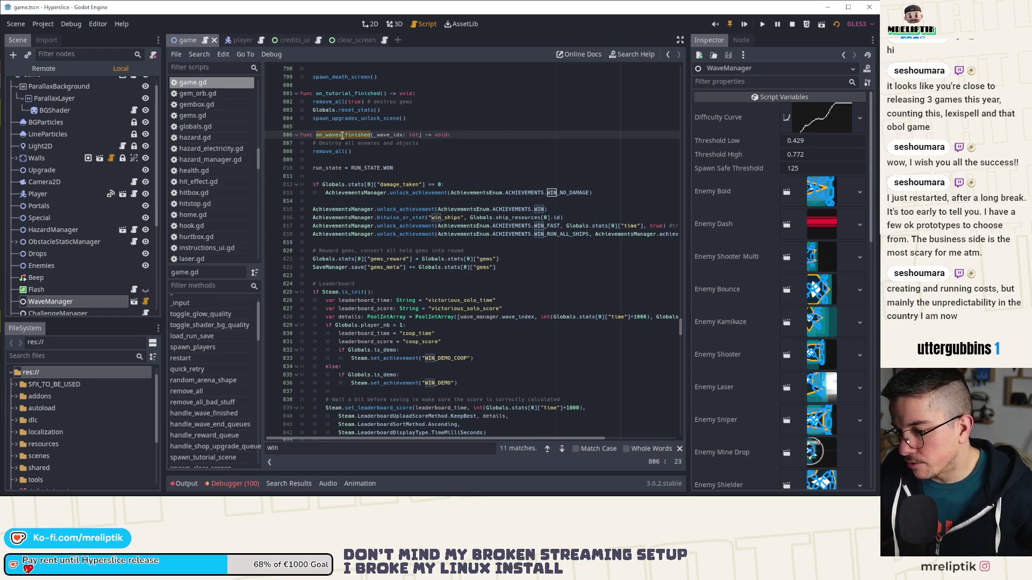
scroll(388, 303, "down", 9)
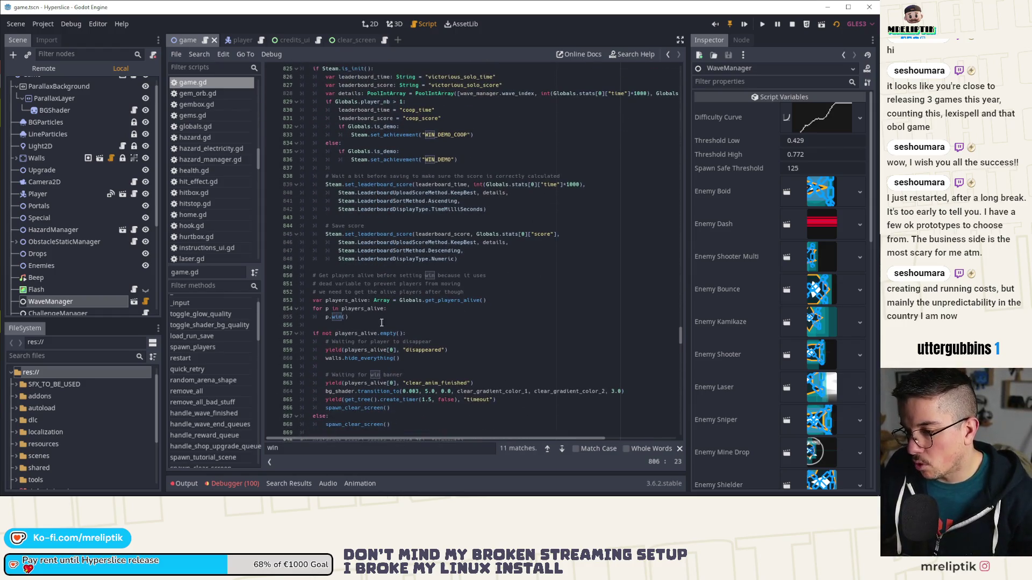
left_click(359, 317)
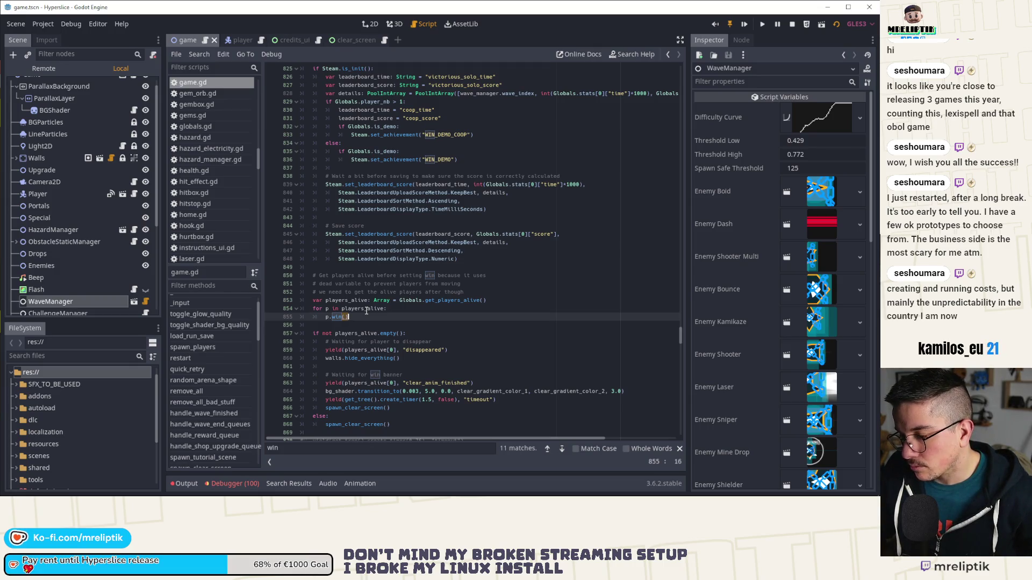
Step: Scroll through on_waves_finished's achievement and leaderboard code
scroll(366, 311, "up", 7)
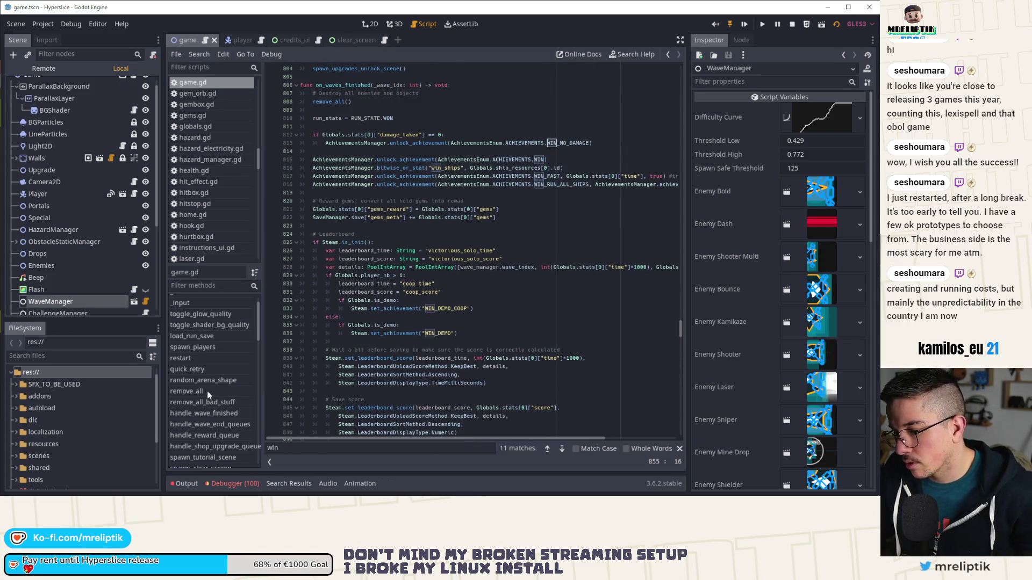
scroll(224, 363, "down", 5)
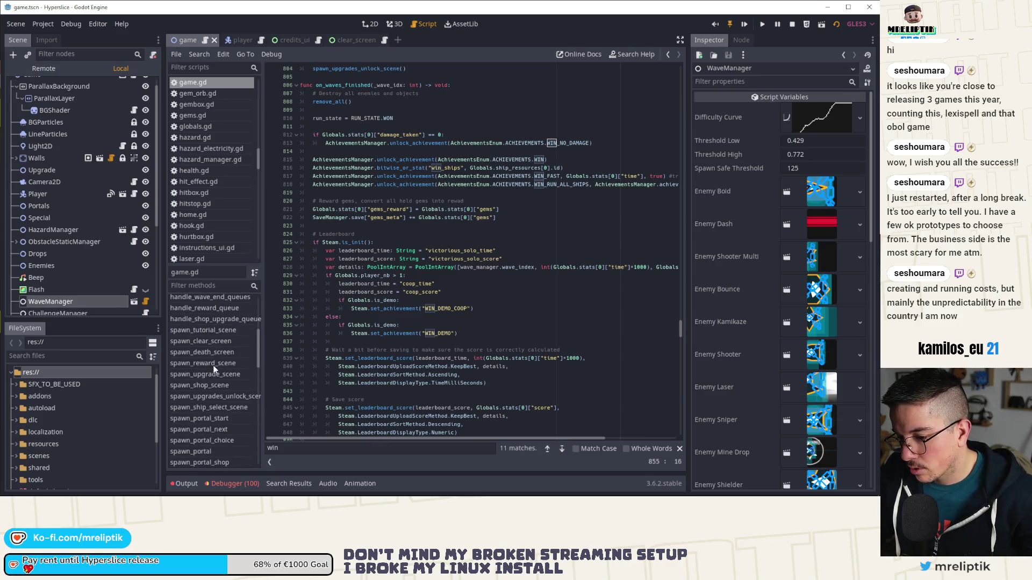
scroll(221, 349, "down", 2)
scroll(223, 370, "up", 6)
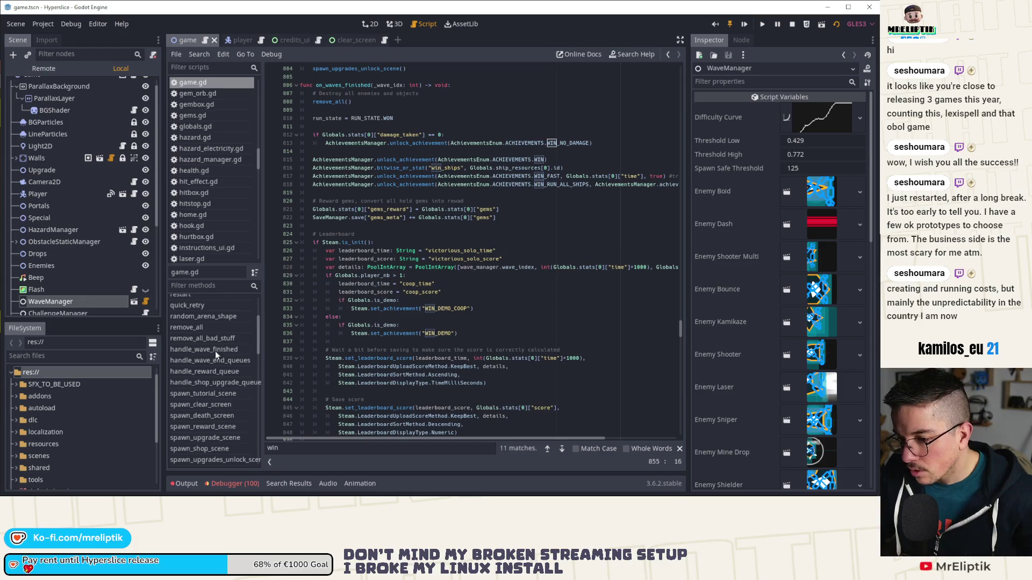
scroll(218, 355, "up", 2)
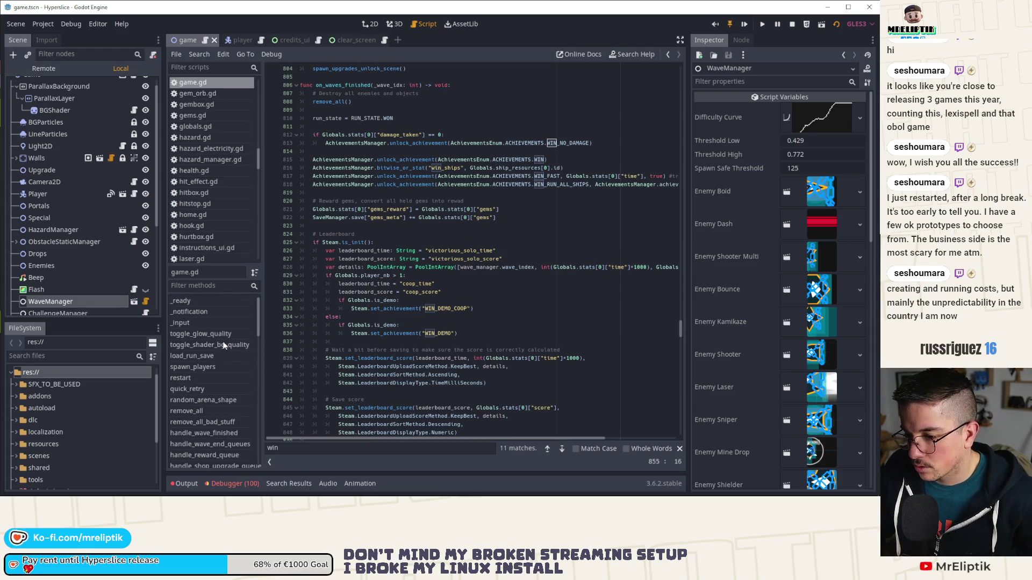
scroll(212, 352, "down", 7)
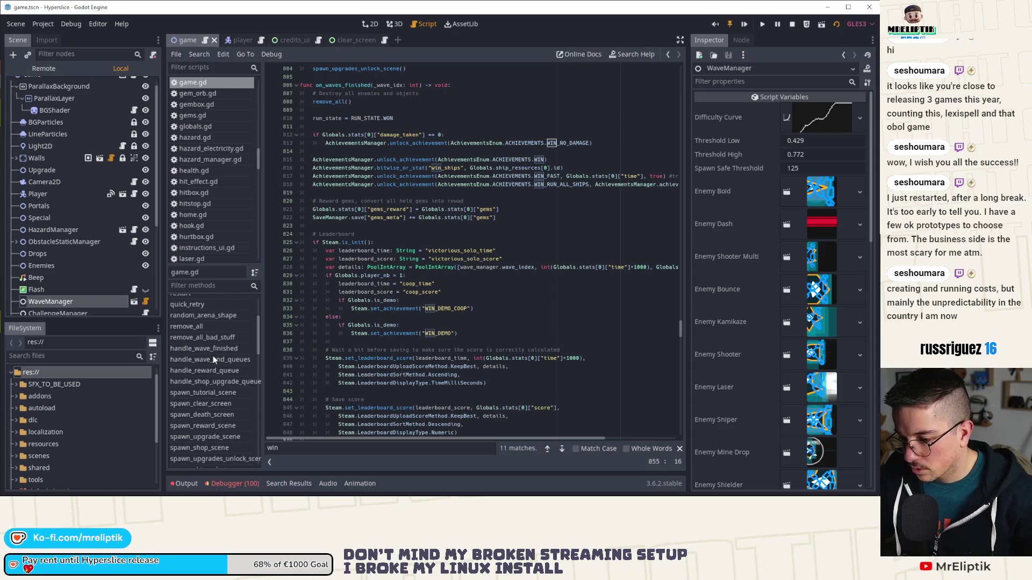
scroll(214, 360, "down", 9)
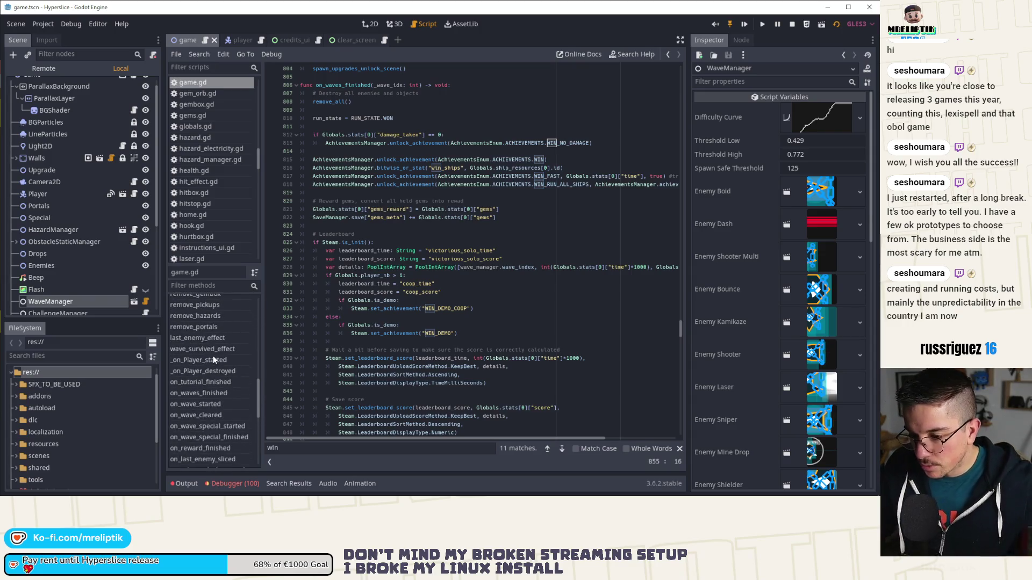
Step: In last_enemy_effect, cut the tween_interval(0.2) line and open an empty line at line 749
left_click(211, 340)
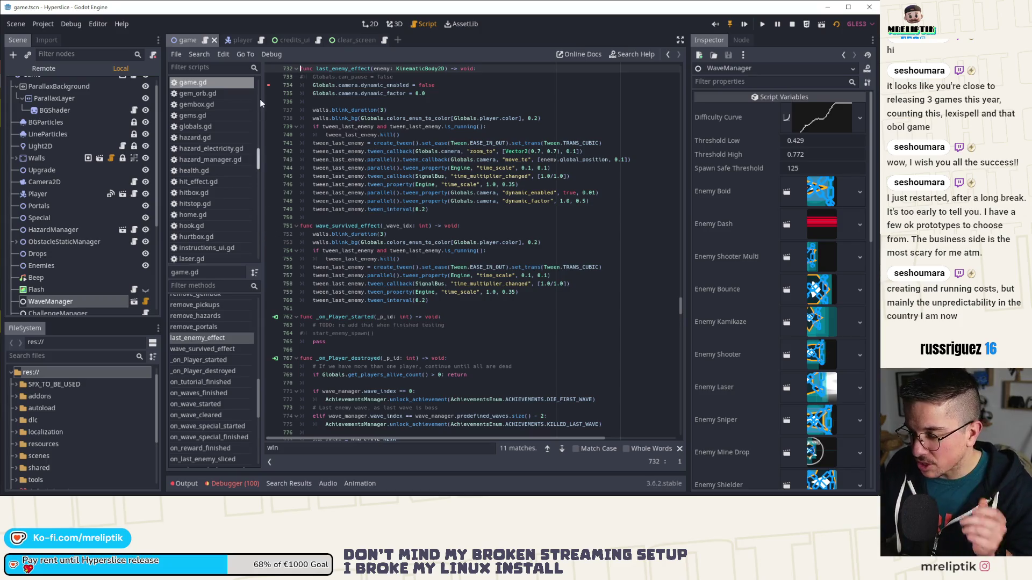
left_click(452, 210)
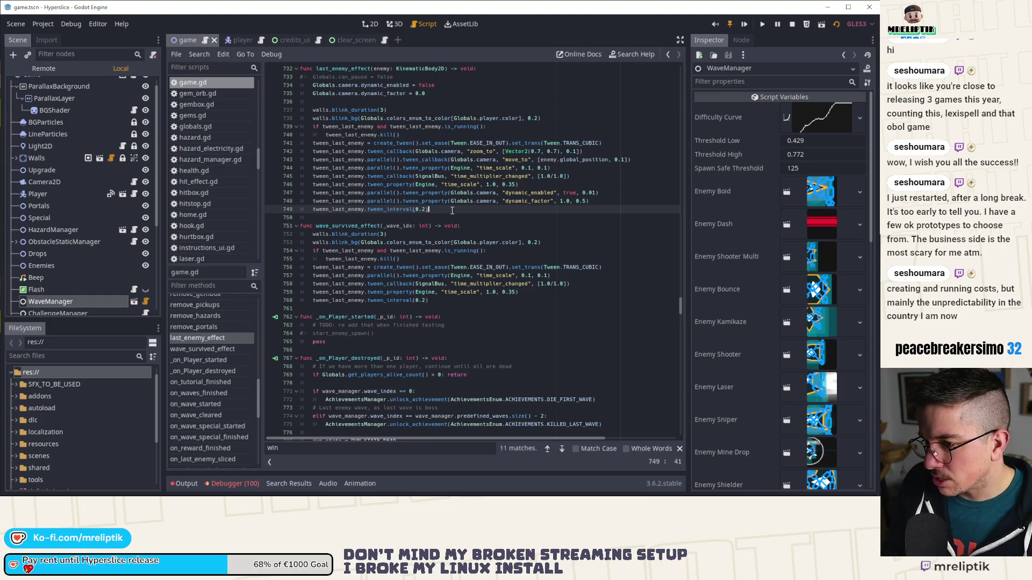
key("Down")
key("Down")
key("Down")
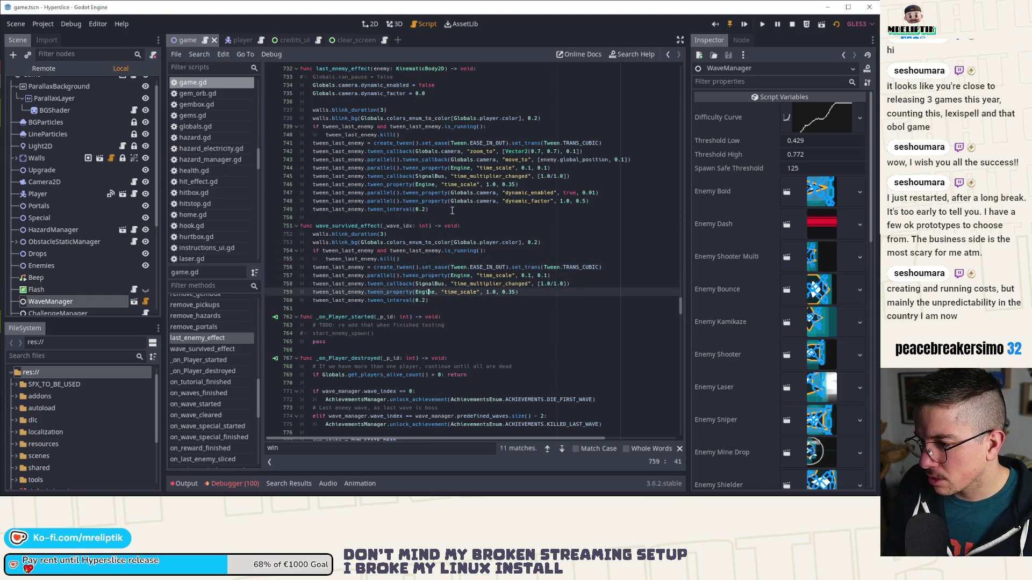
key("ctrl+x")
key("Up")
key("Up")
key("Up")
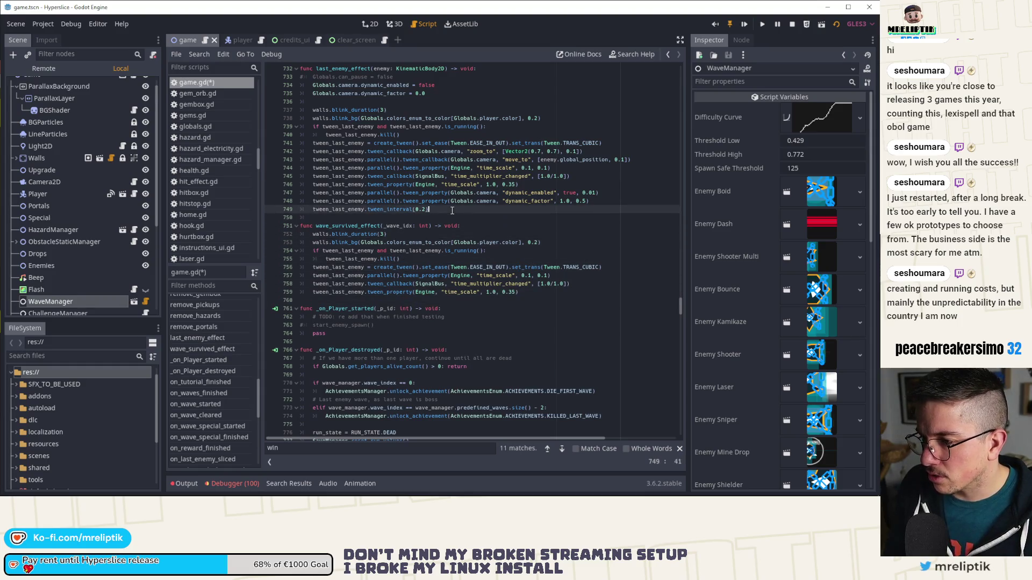
key("ctrl+x")
key("Return")
key("Up")
Step: Write tween_last_enemy.tween_callback(self, "emit_signal", "last_enemy_effect_finished") on the new line
type("twe")
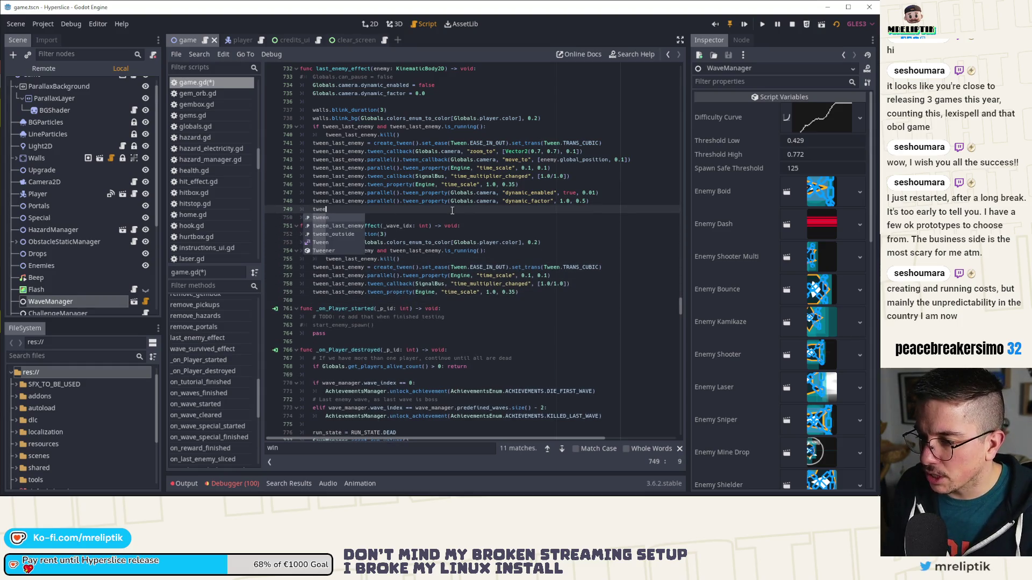
type("e")
key("Down")
key("Return")
type(".twee")
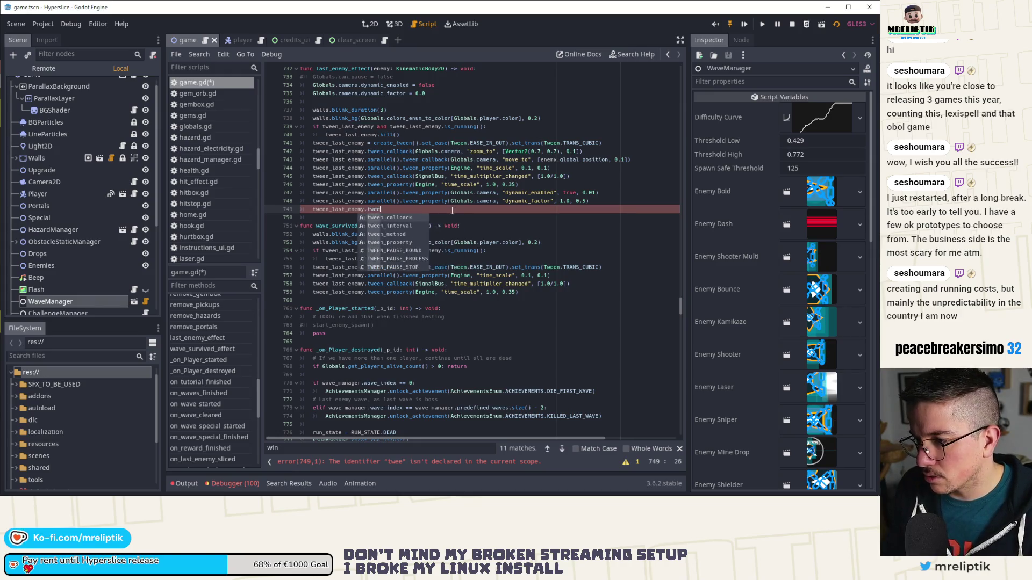
key("Return")
type("self, \"")
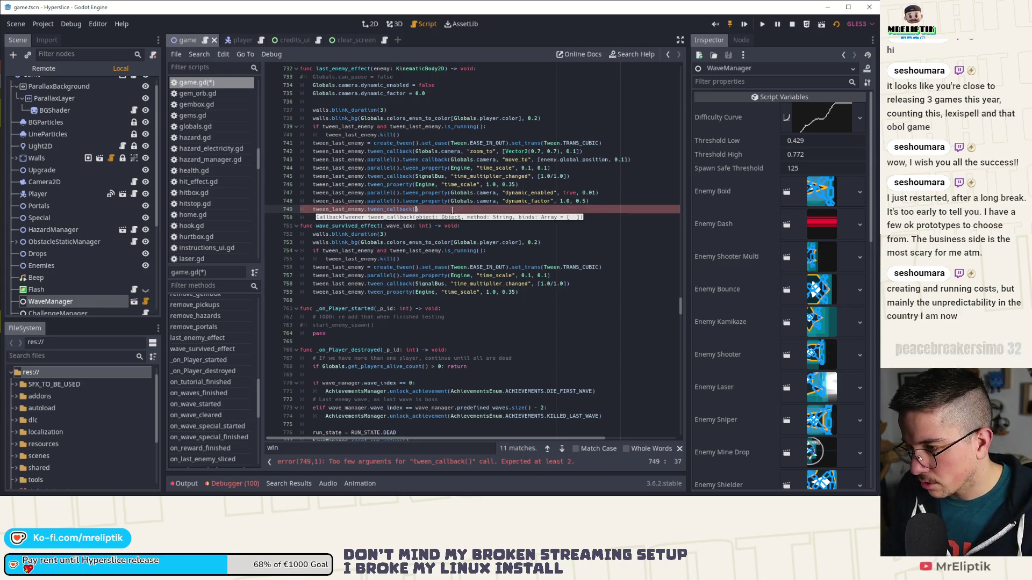
type("emit_signal")
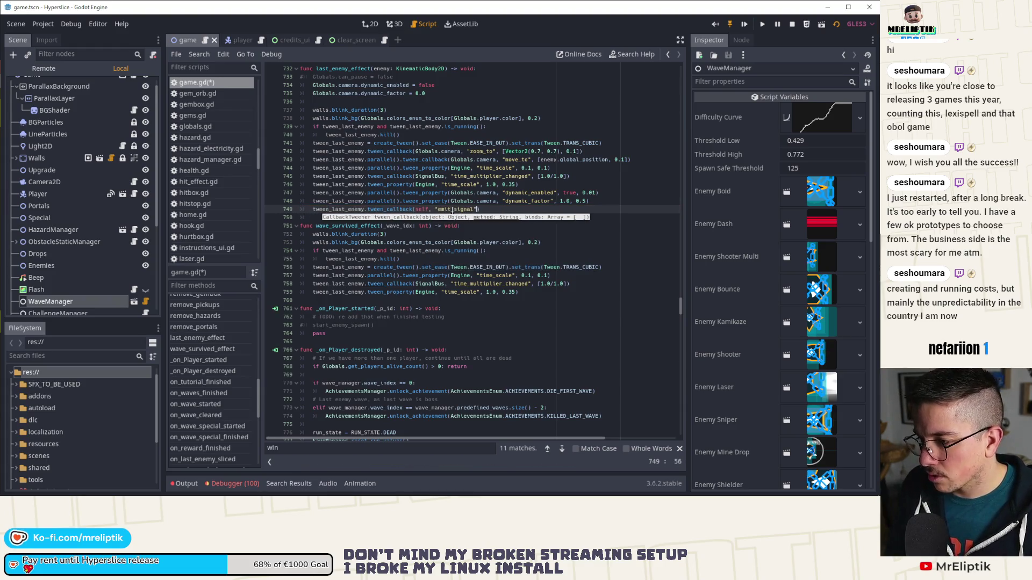
type("\", last_")
key("Return")
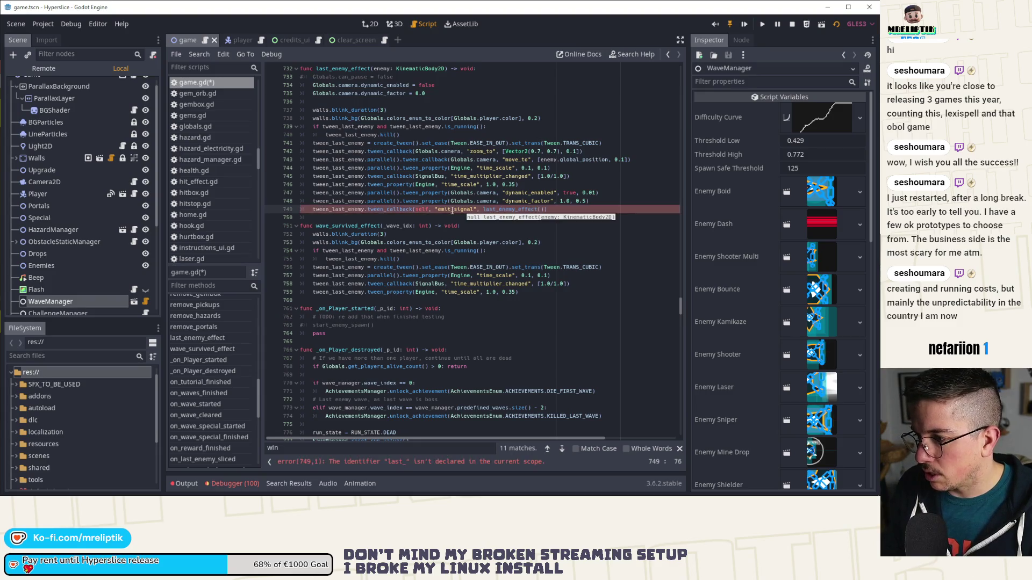
key("BackSpace")
key("BackSpace")
key("BackSpace")
type("\"")
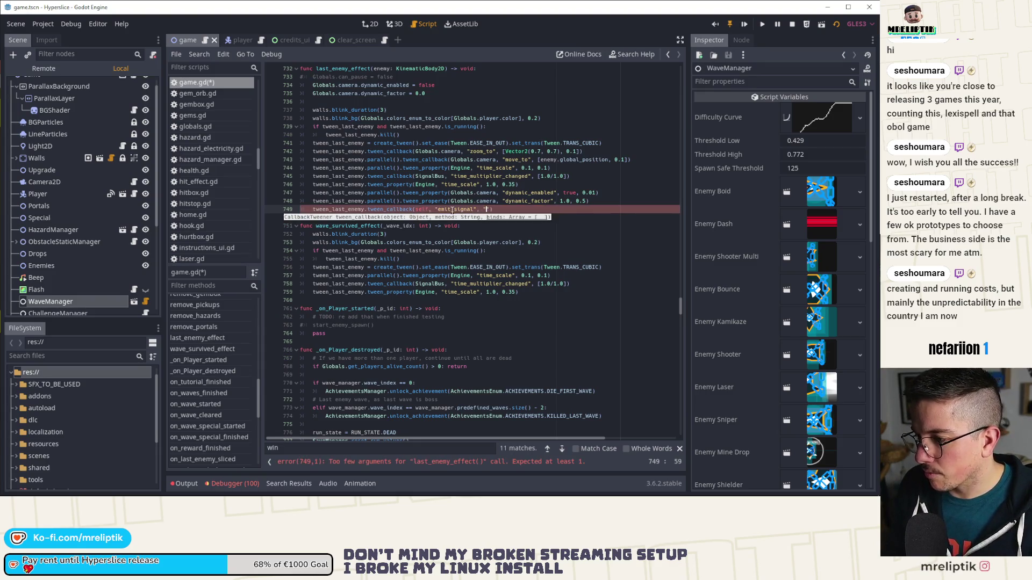
type("\"last_enemy_effe")
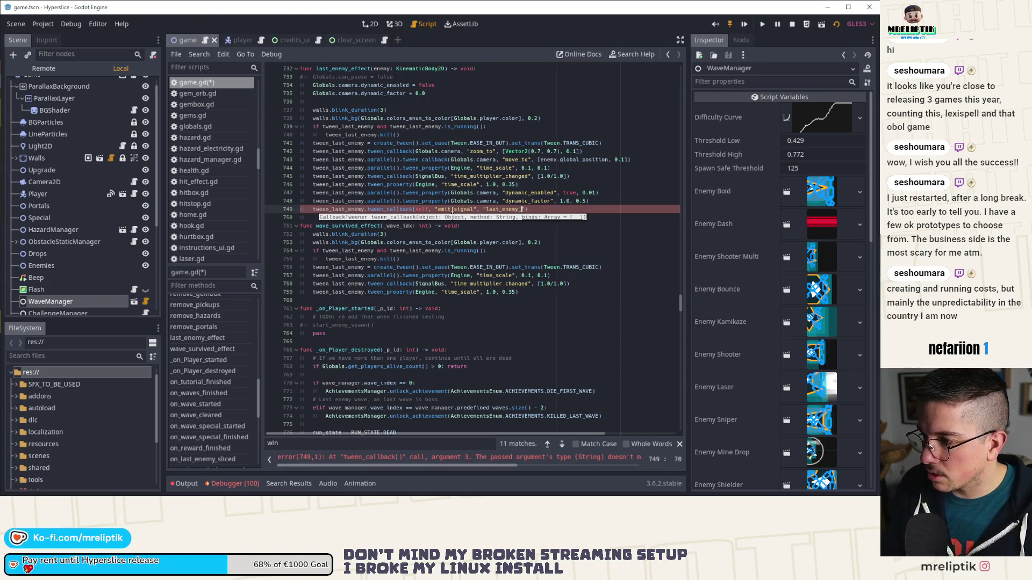
type("ct_finished")
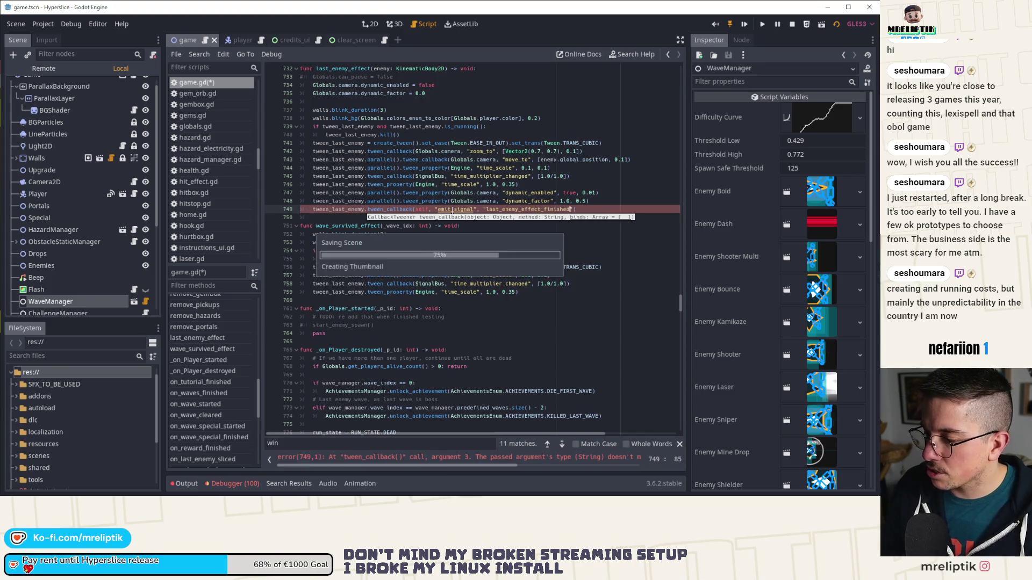
Step: Save and test-run the game, then stop it and return to the signal name argument
key("ctrl+s")
double_click(529, 168)
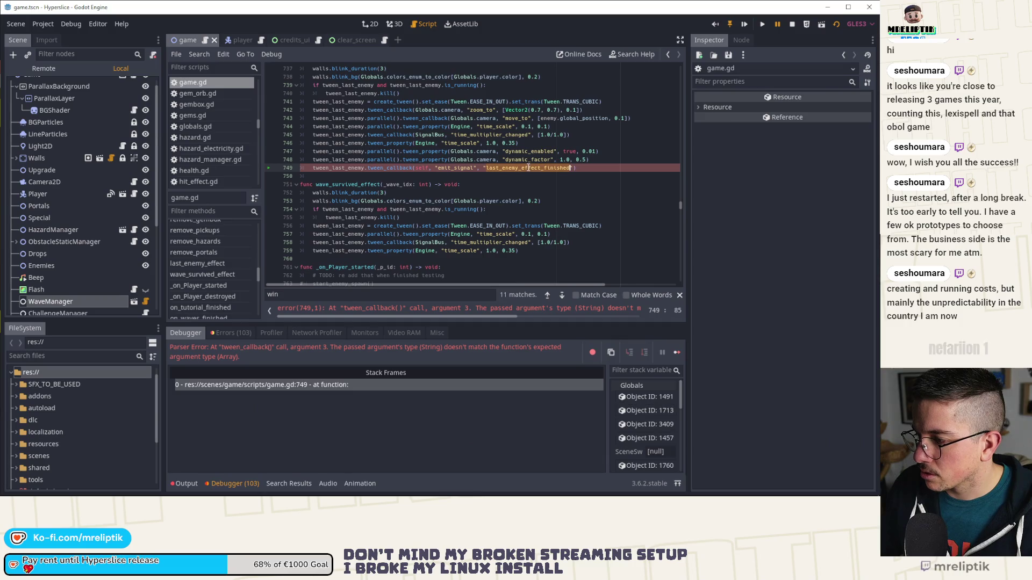
left_click(793, 24)
left_click(486, 169)
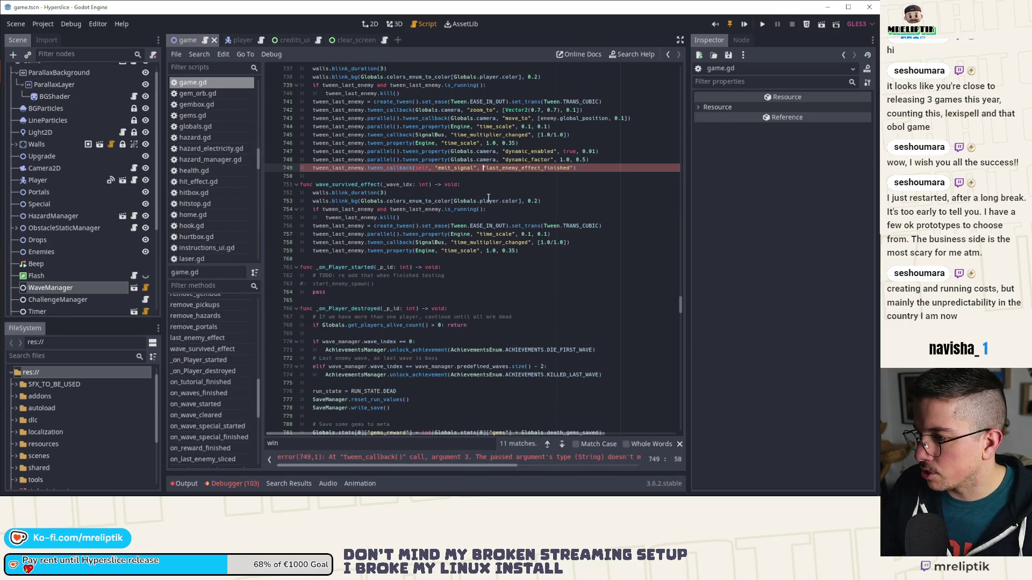
Step: Wrap the signal name in square brackets on line 749 and save the script
type("[")
key("Delete")
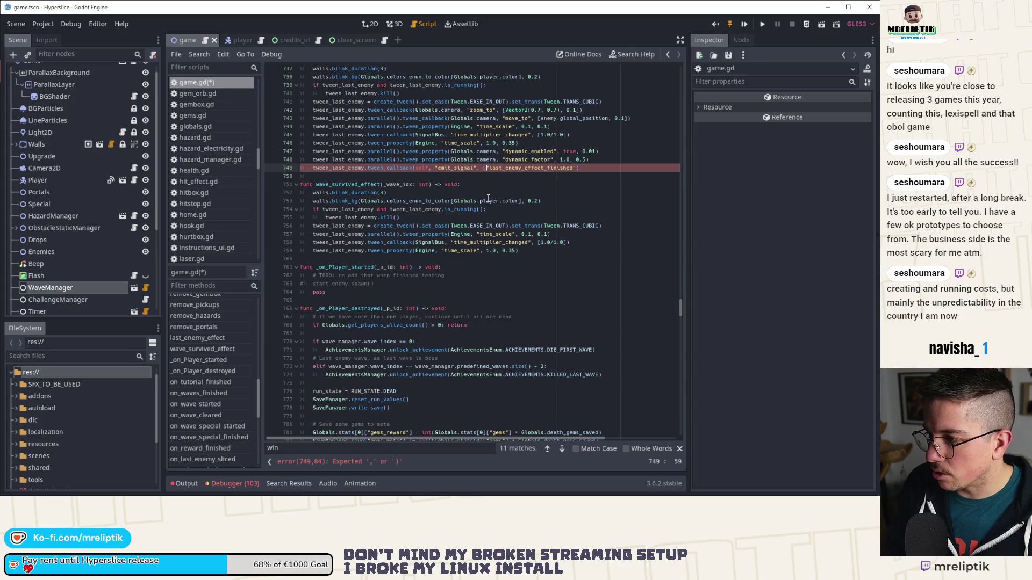
key("Left")
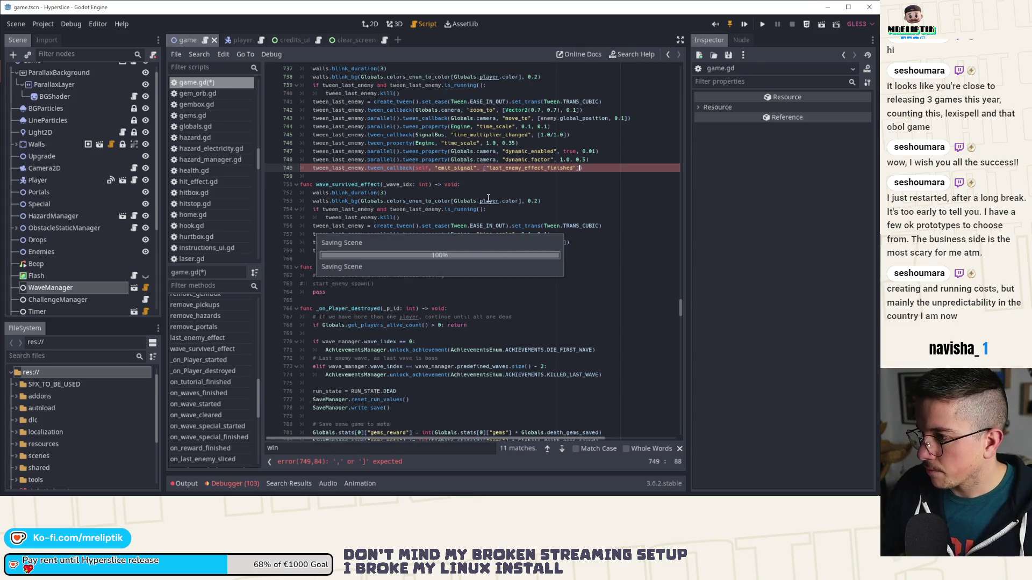
key("ctrl+s")
Step: Declare 'signal last_enemy_effect_finished' on line 3 at the top of game.gd and save
left_click_drag(680, 306, 671, 61)
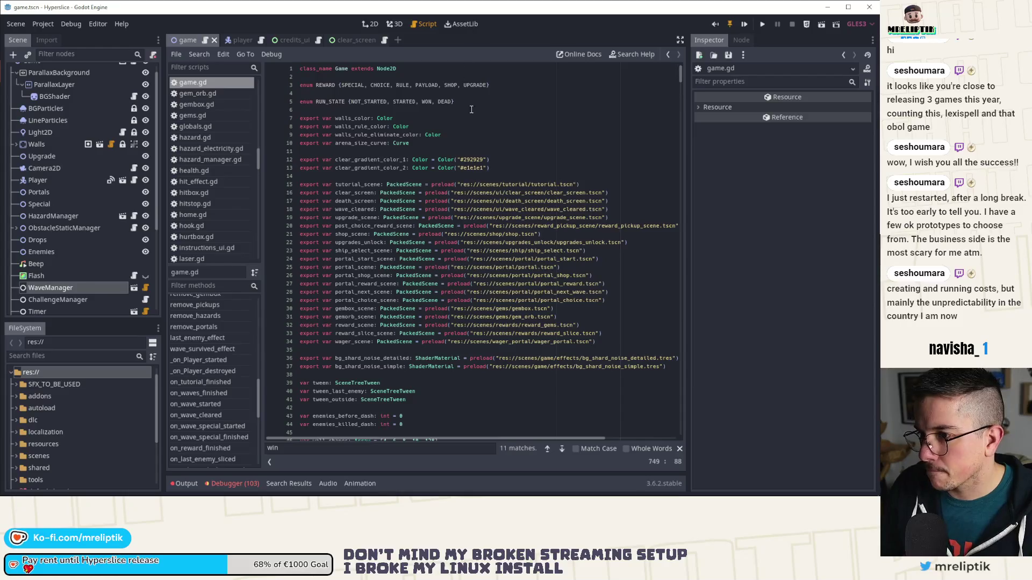
left_click(320, 76)
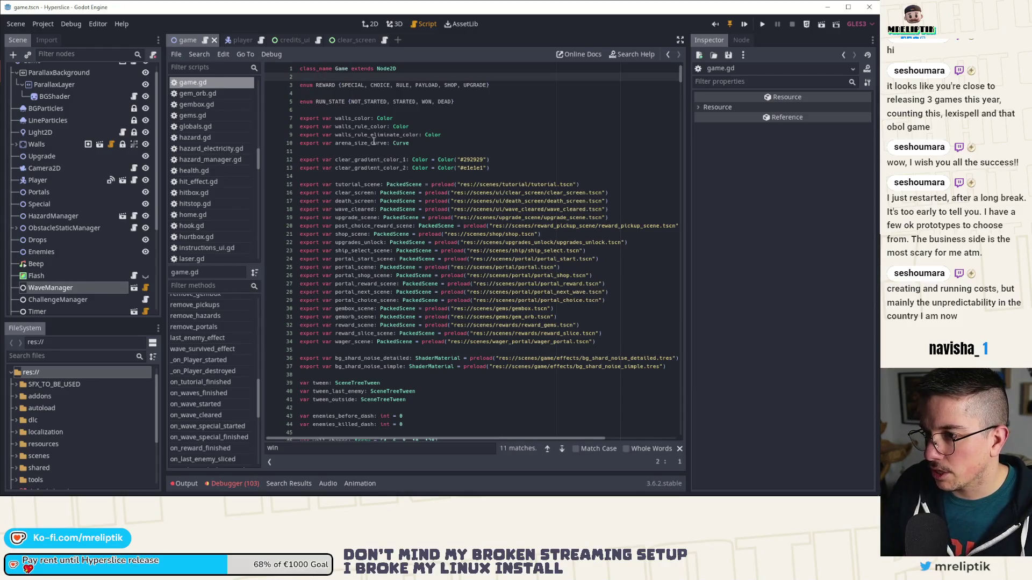
key("Return")
key("Return")
key("Up")
type("sgianl last_enemy_effect_finished")
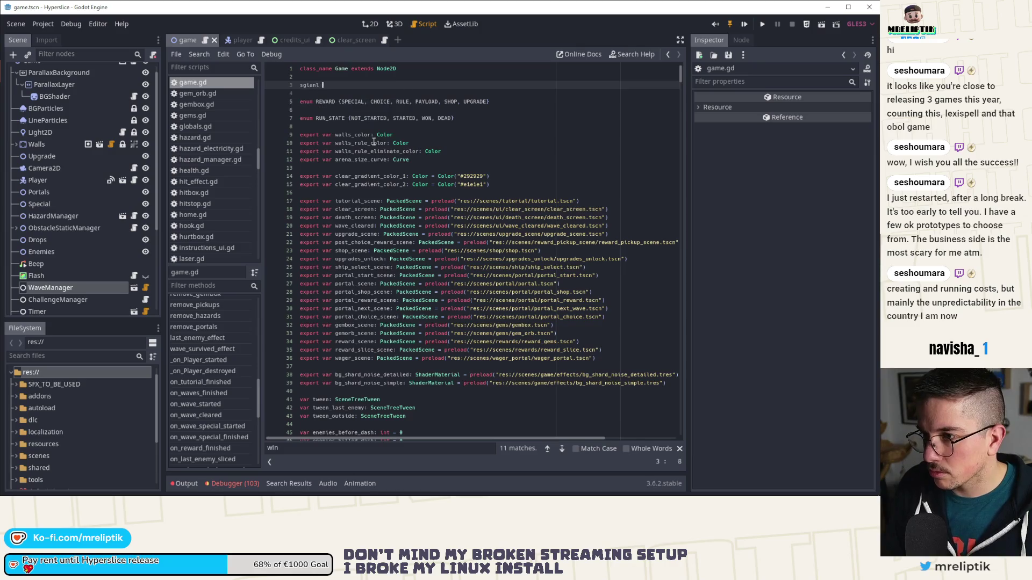
key("Home")
key("ctrl+shift+Right")
type("signal")
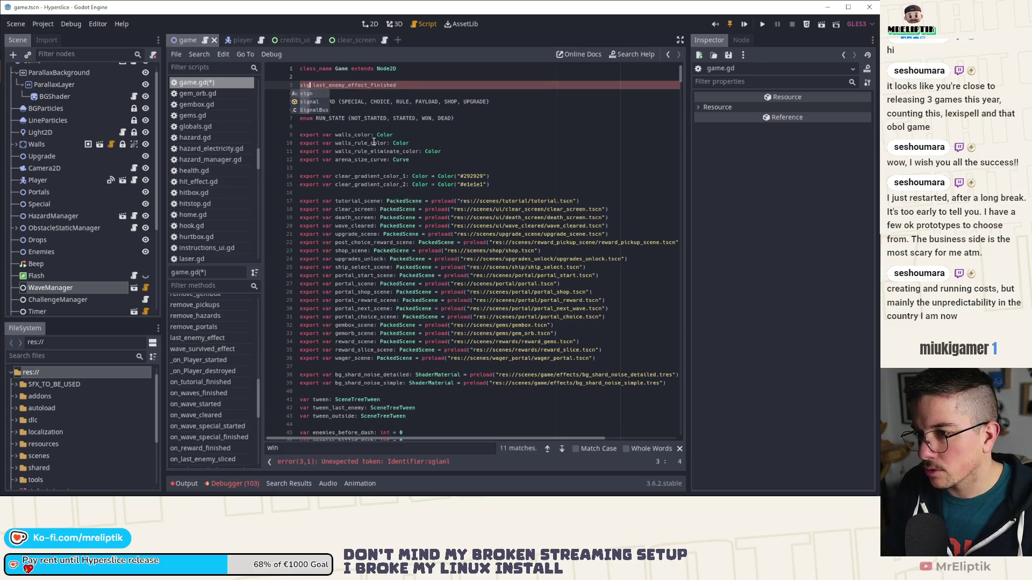
key("Down")
key("ctrl+s")
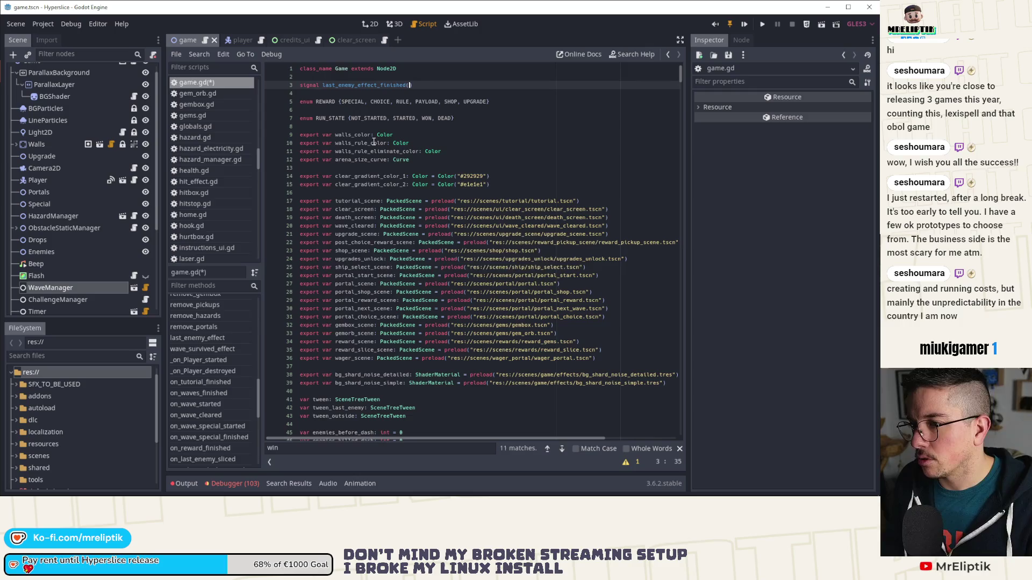
double_click(370, 84)
Step: Find the next 'win' matches to reach the WIN code in on_waves_finished
scroll(354, 340, "down", 12)
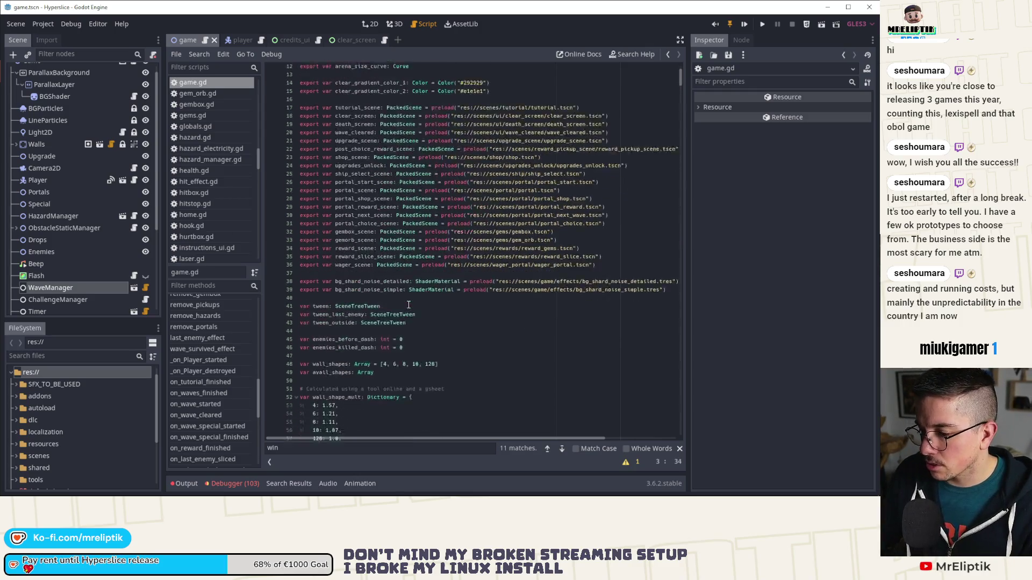
scroll(217, 382, "up", 10)
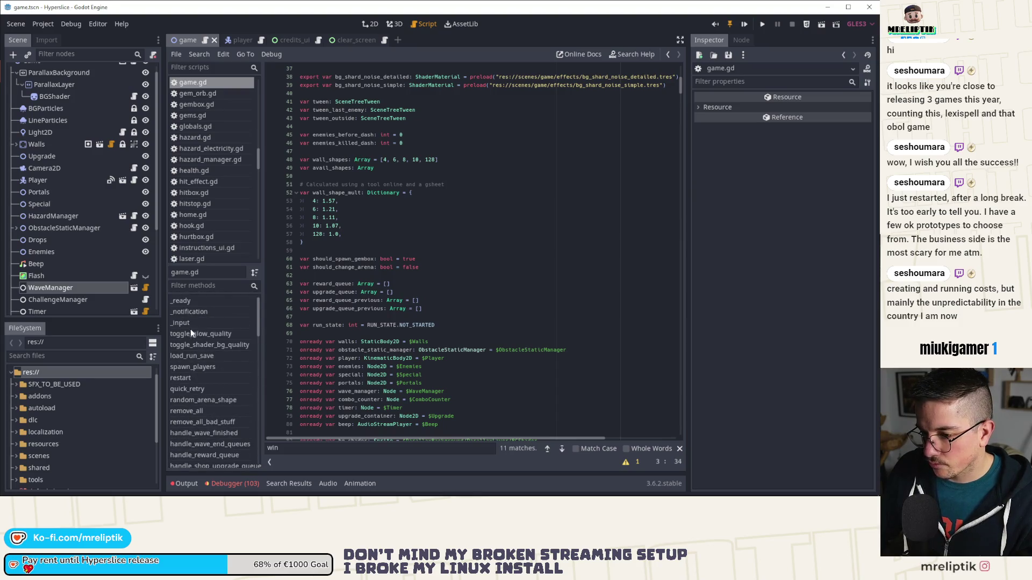
scroll(199, 378, "down", 10)
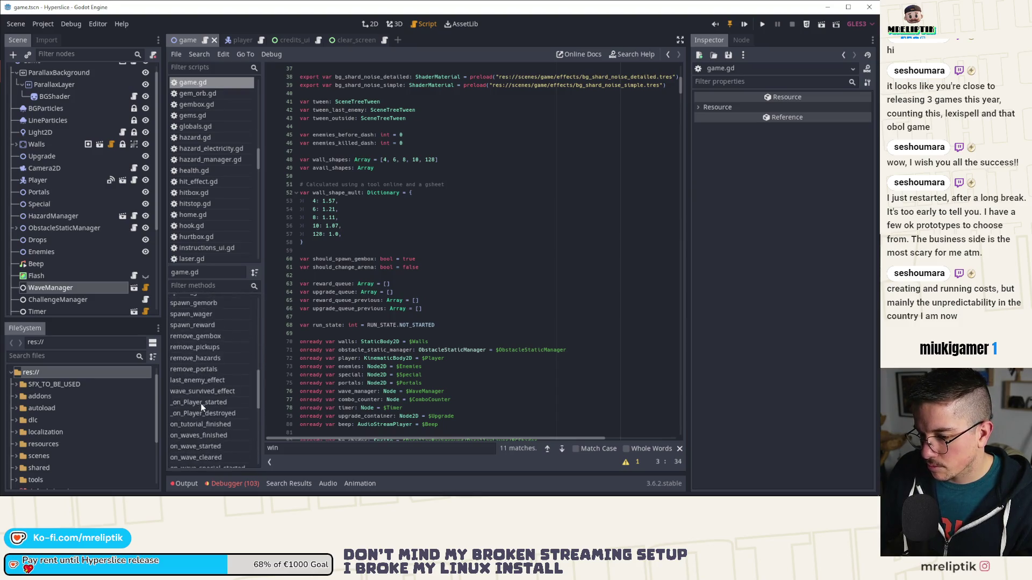
left_click(455, 350)
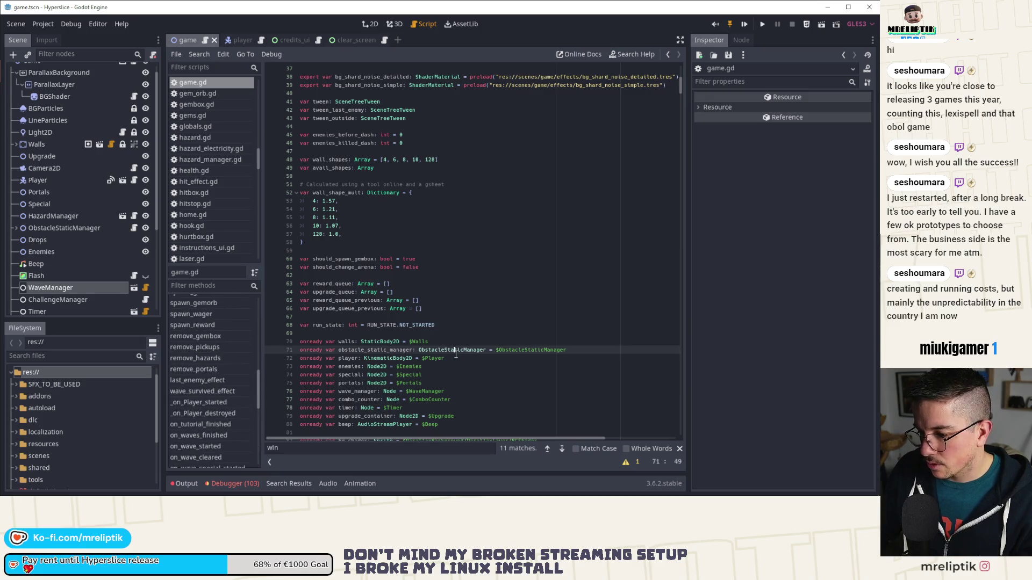
left_click(561, 448)
left_click(561, 448)
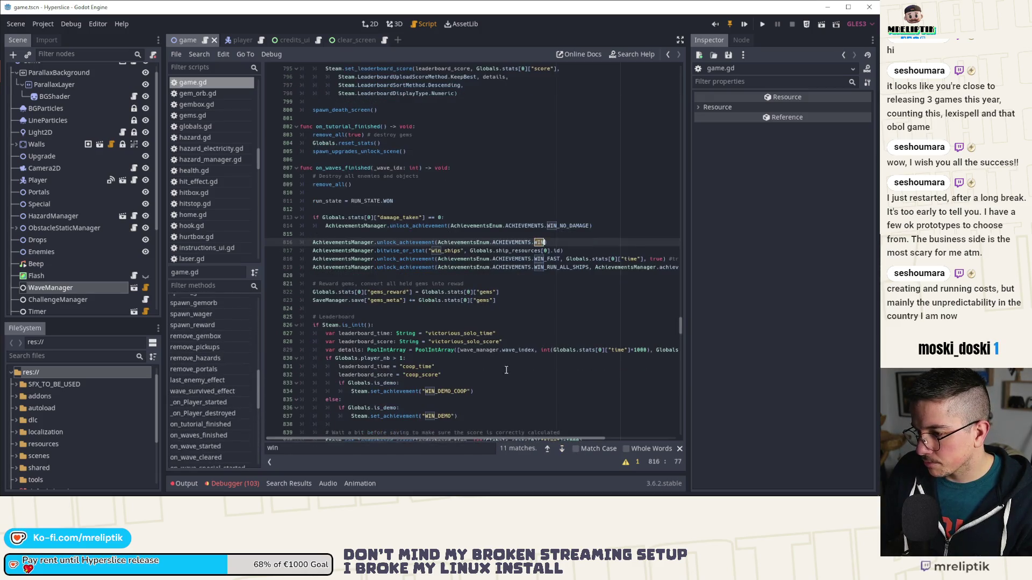
scroll(406, 262, "down", 6)
scroll(371, 263, "up", 5)
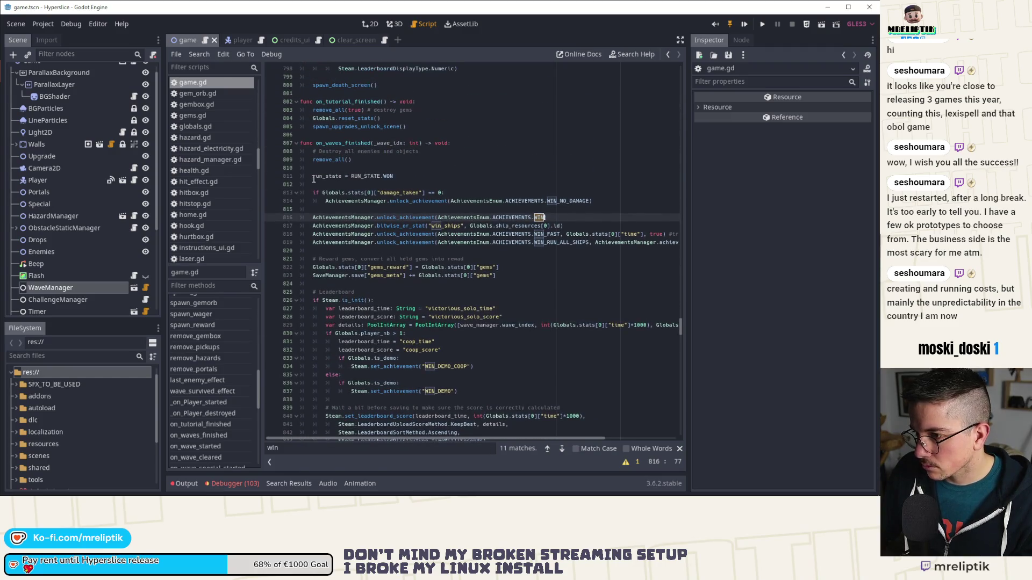
scroll(434, 249, "down", 10)
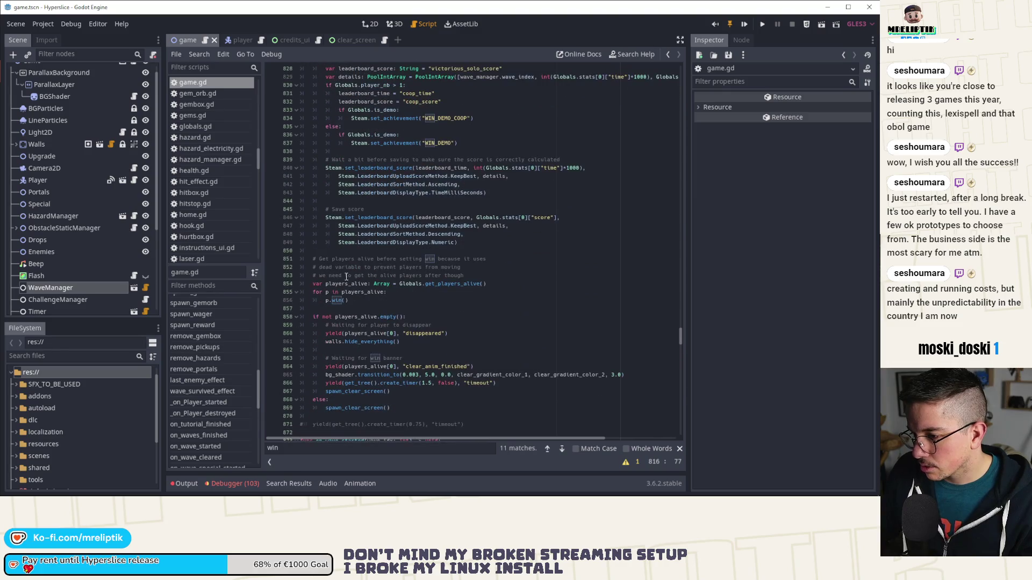
Step: Insert yield(self, "last_enemy_effect_finished") on line 851 before the alive-players comment and save
left_click(371, 250)
key("Return")
key("Return")
key("Up")
type("last_enemy_effect_finished")
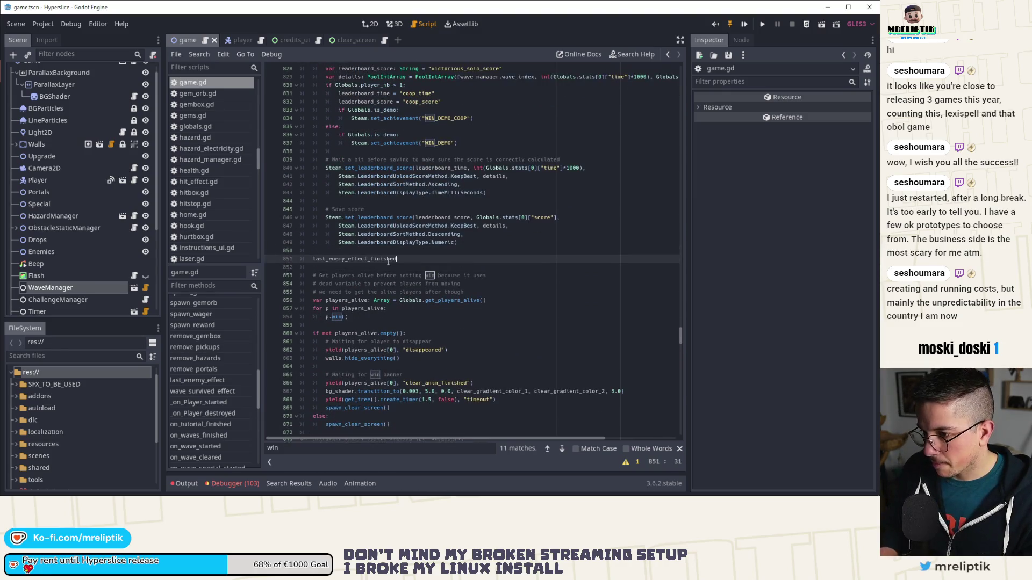
key("Home")
type("yield(se")
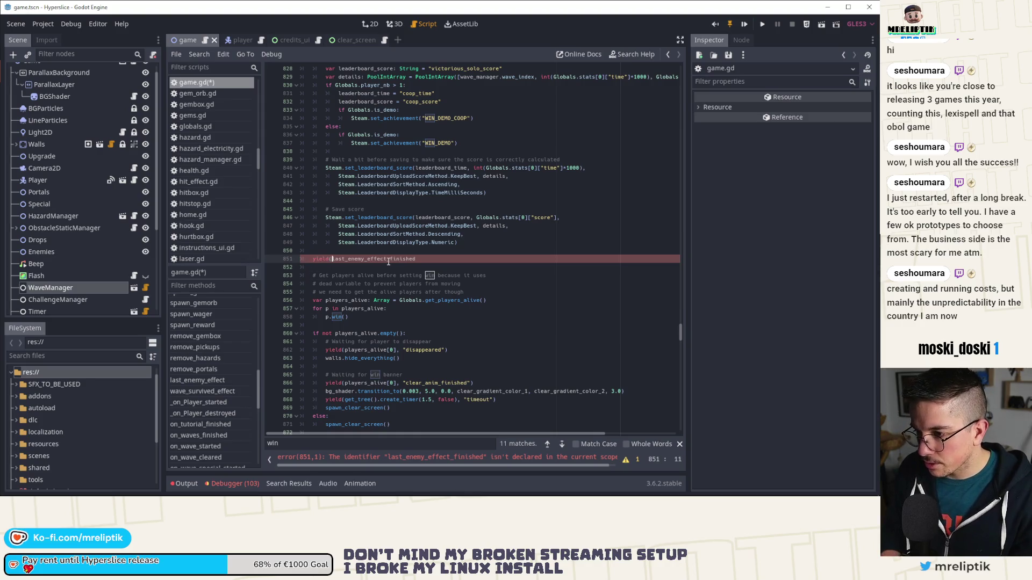
type("lf, \"")
key("End")
type("\"")
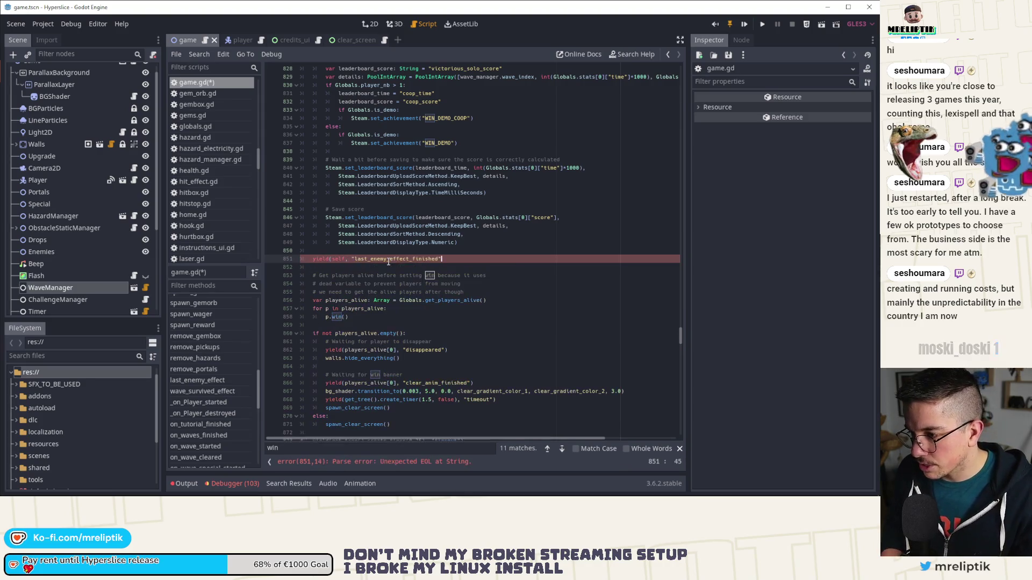
type(")")
key("ctrl+s")
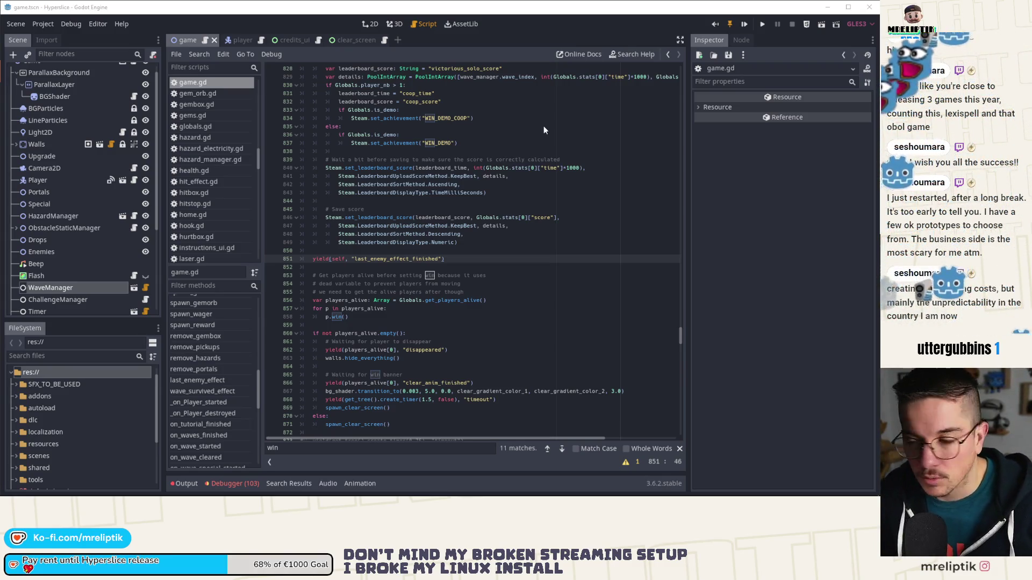
left_click(483, 185)
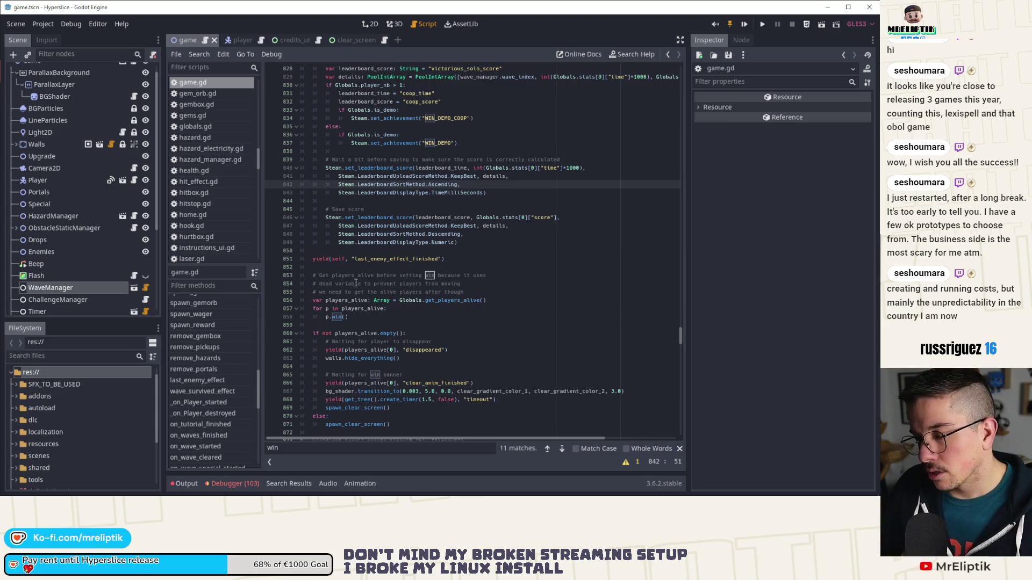
left_click(237, 41)
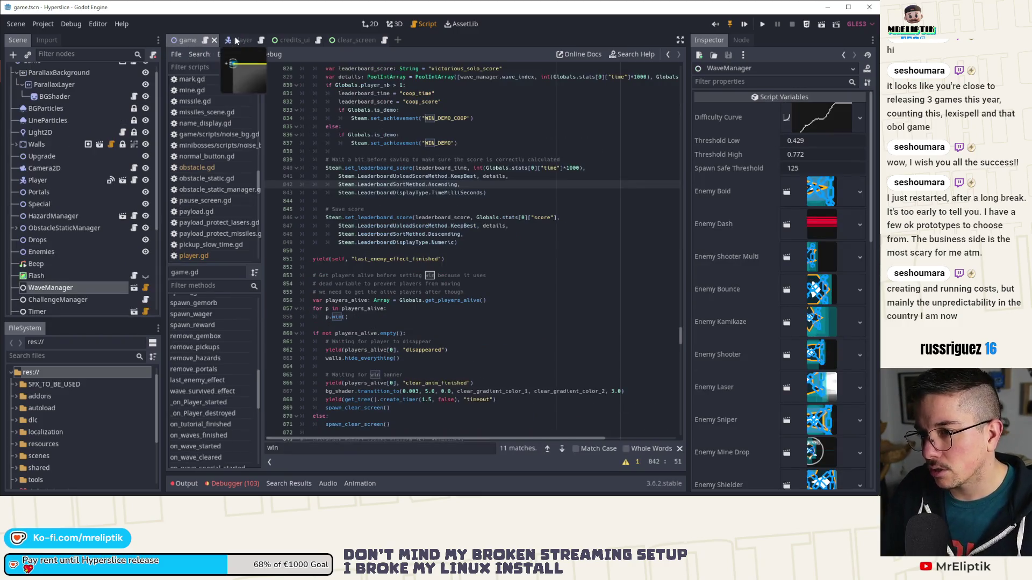
Step: Open the player scene's script and inspect the dead flag in its win() function
left_click(234, 37)
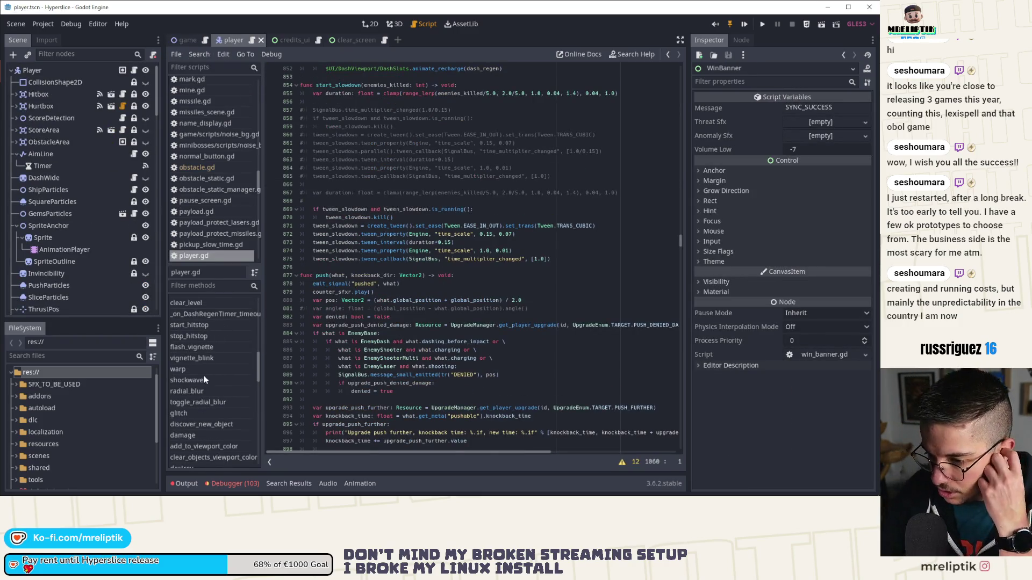
scroll(207, 389, "up", 3)
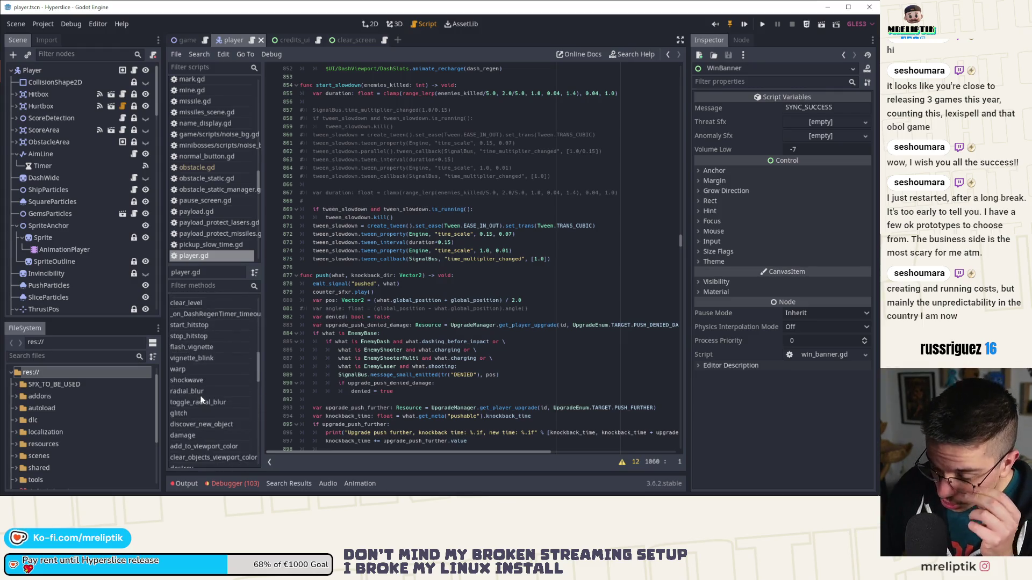
scroll(208, 385, "up", 2)
left_click(186, 397)
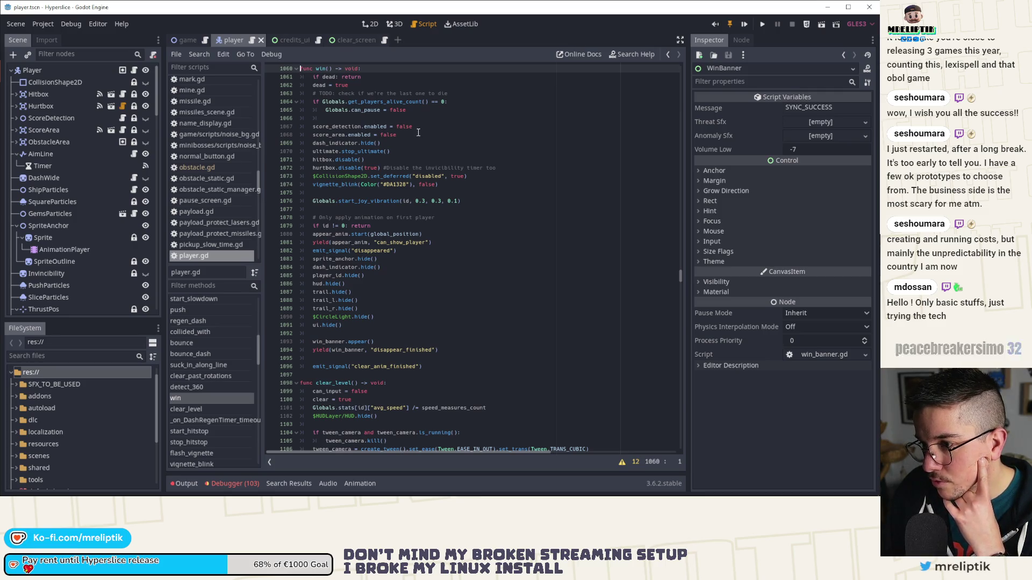
double_click(318, 85)
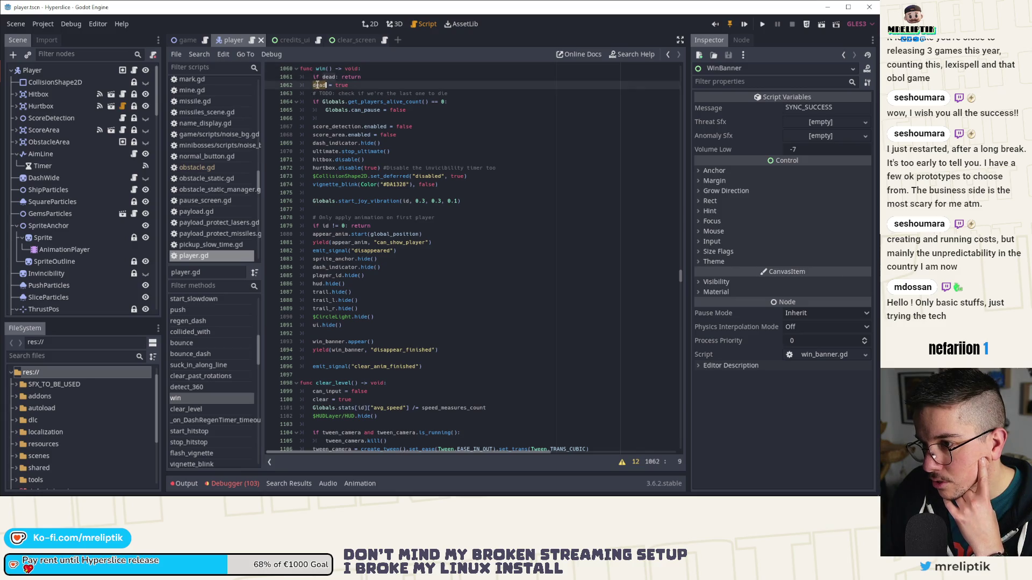
Step: Inspect the camera offset on line 437 in _physics_process, then return to the game scene
scroll(433, 221, "up", 5)
scroll(204, 333, "up", 10)
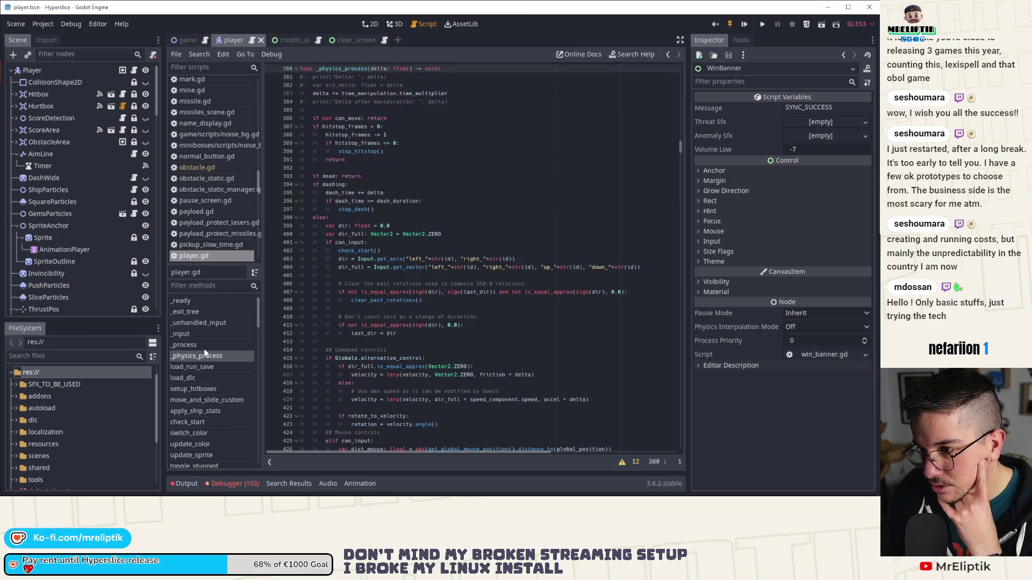
left_click(204, 355)
scroll(356, 343, "down", 8)
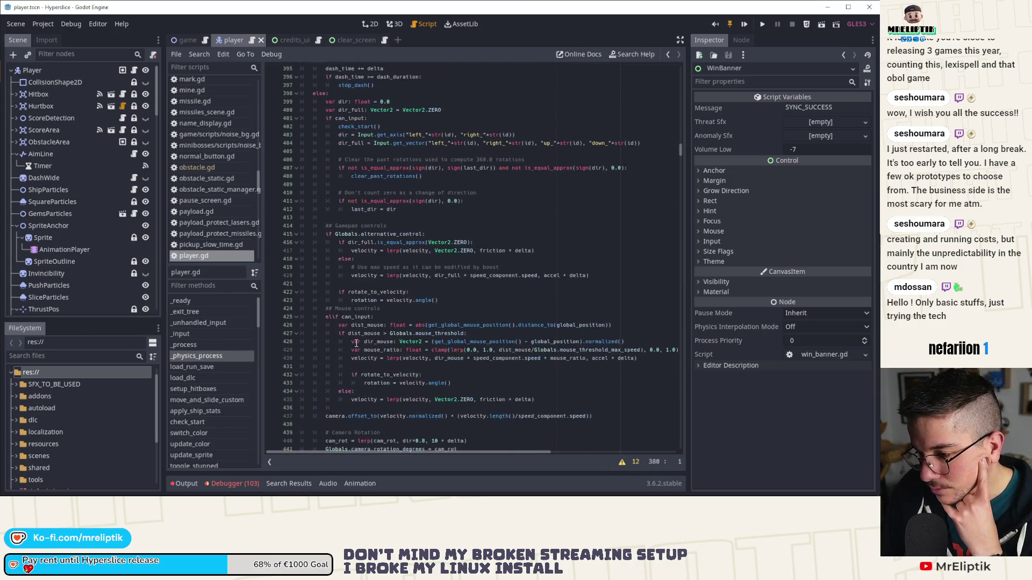
double_click(337, 317)
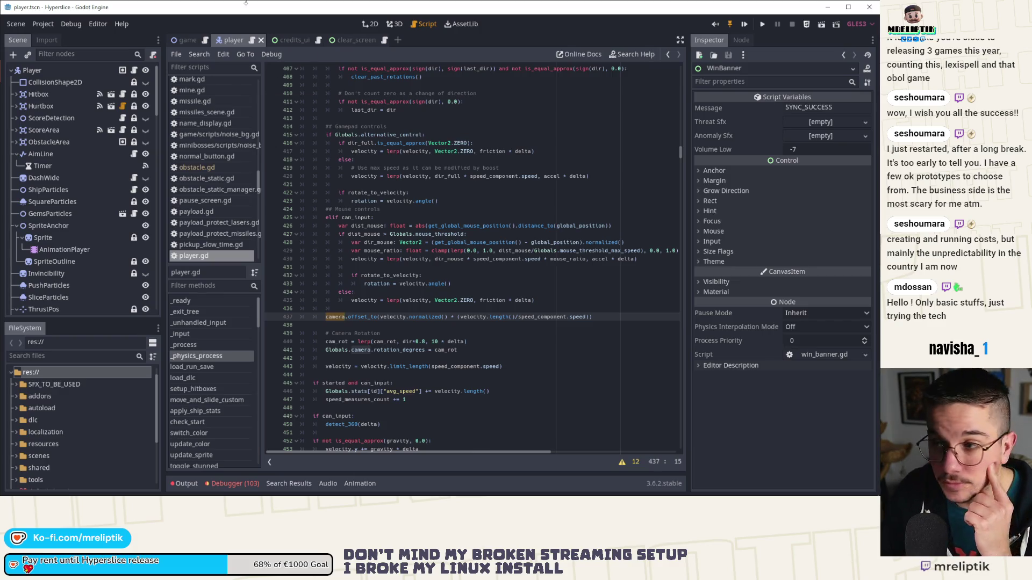
left_click(375, 25)
Step: Show game.gd's Save score code at line 845 and select Camera2D to view its properties
left_click(188, 40)
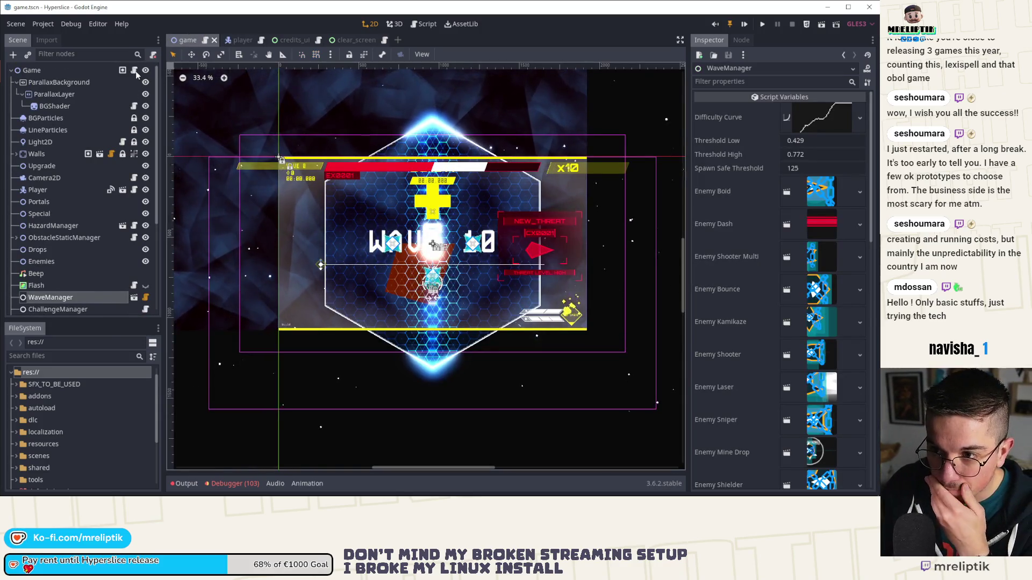
left_click(134, 70)
left_click(497, 208)
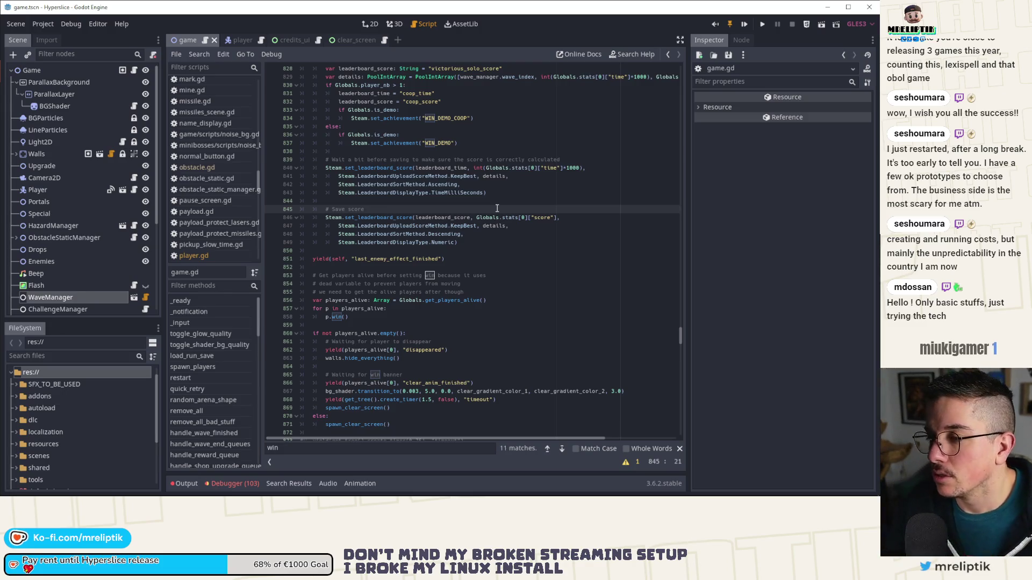
scroll(433, 192, "down", 3)
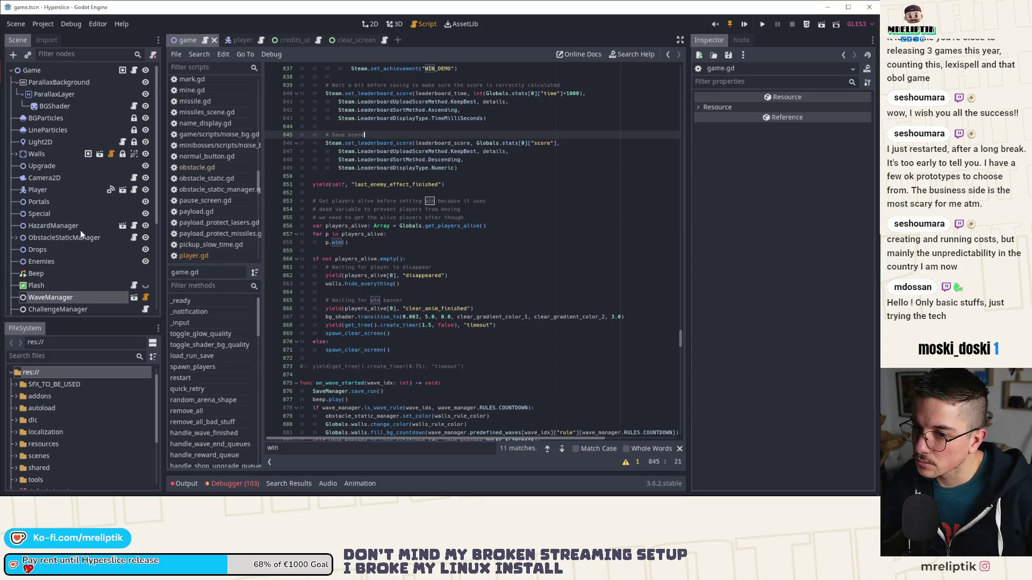
left_click(44, 178)
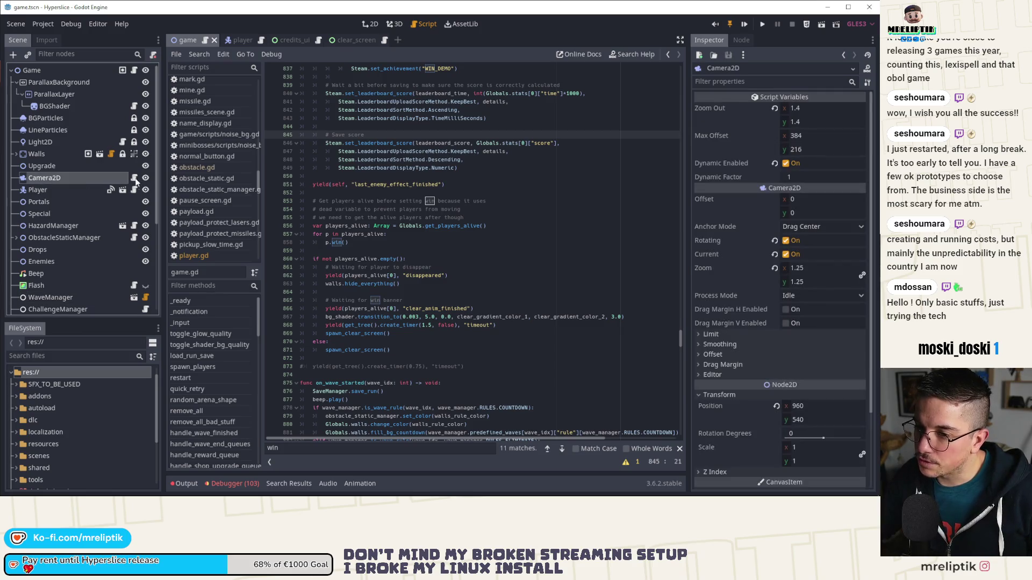
Step: Review camera.gd's shake, position and zoom code, then switch to the game scene's 2D view
left_click(135, 179)
scroll(423, 256, "down", 2)
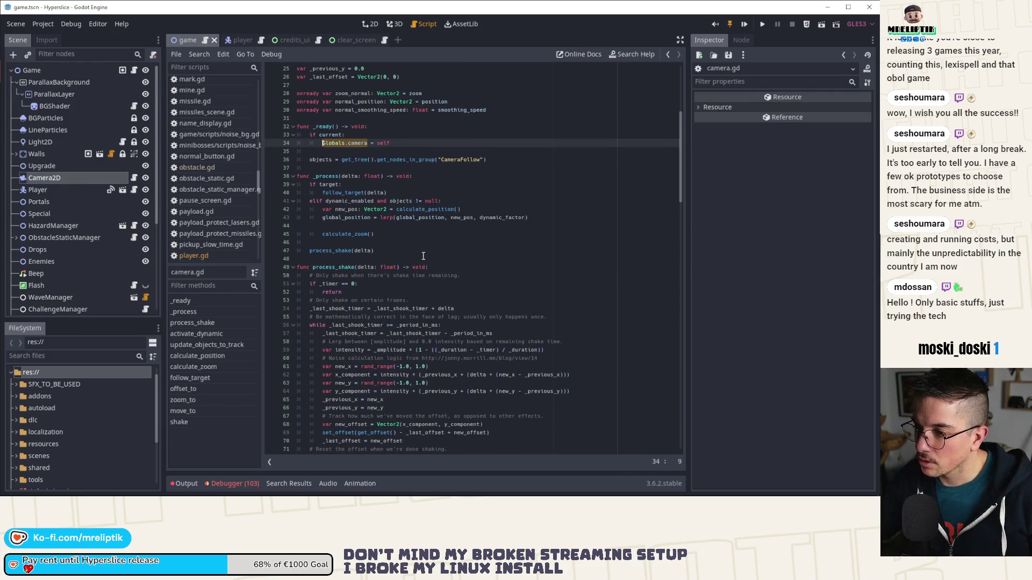
left_click(375, 234)
scroll(462, 228, "down", 8)
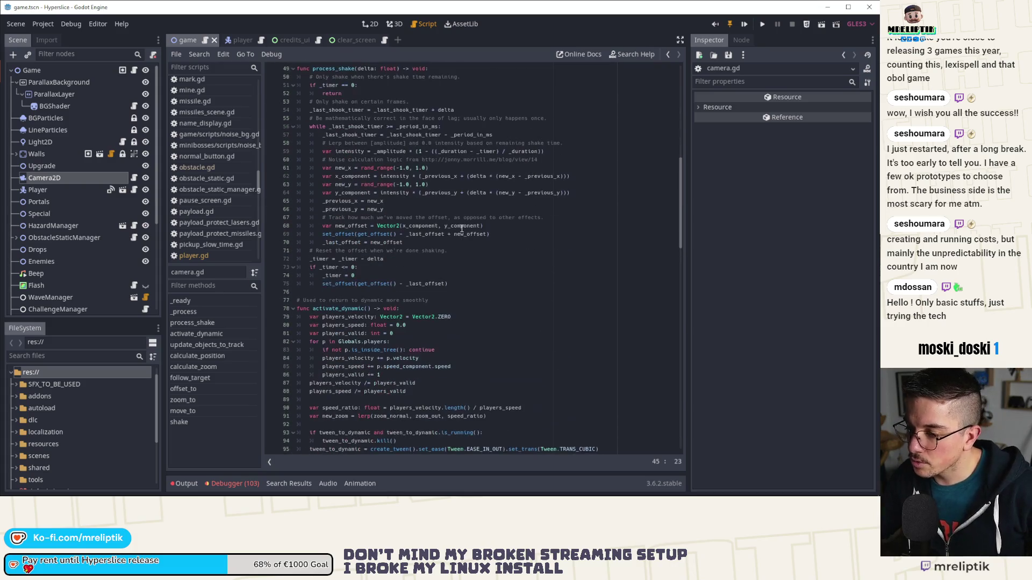
scroll(461, 228, "down", 13)
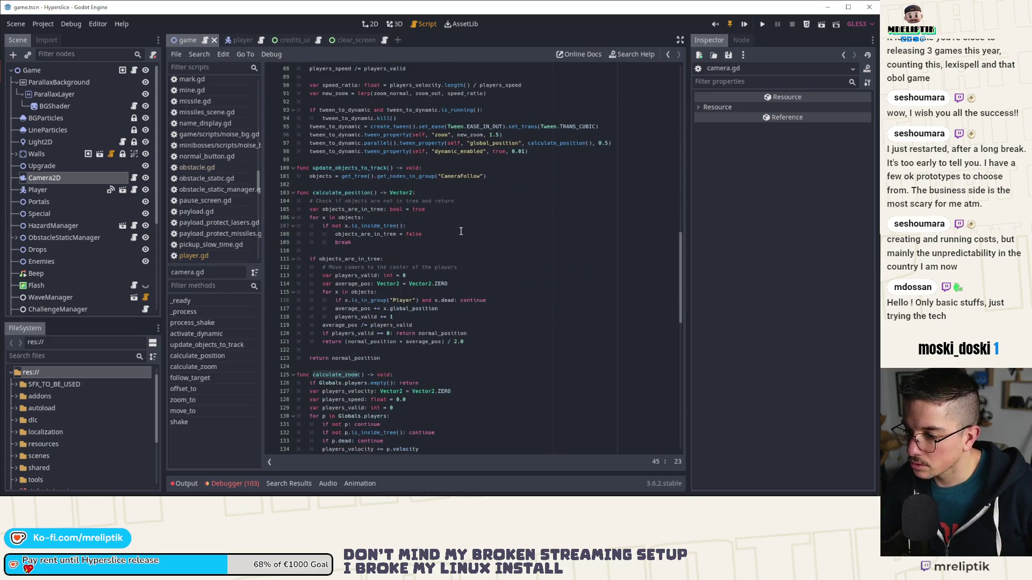
scroll(460, 231, "down", 5)
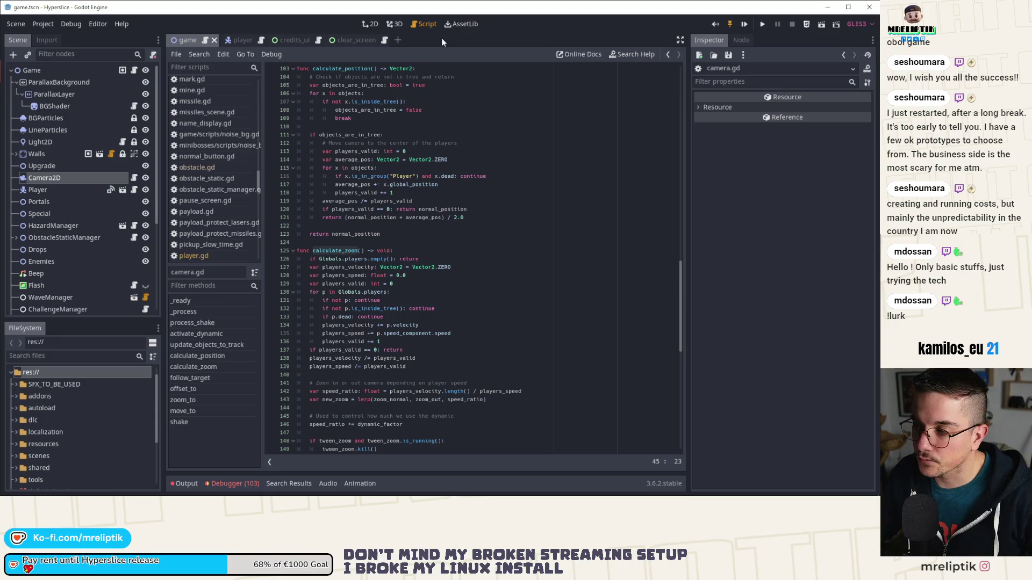
left_click(372, 25)
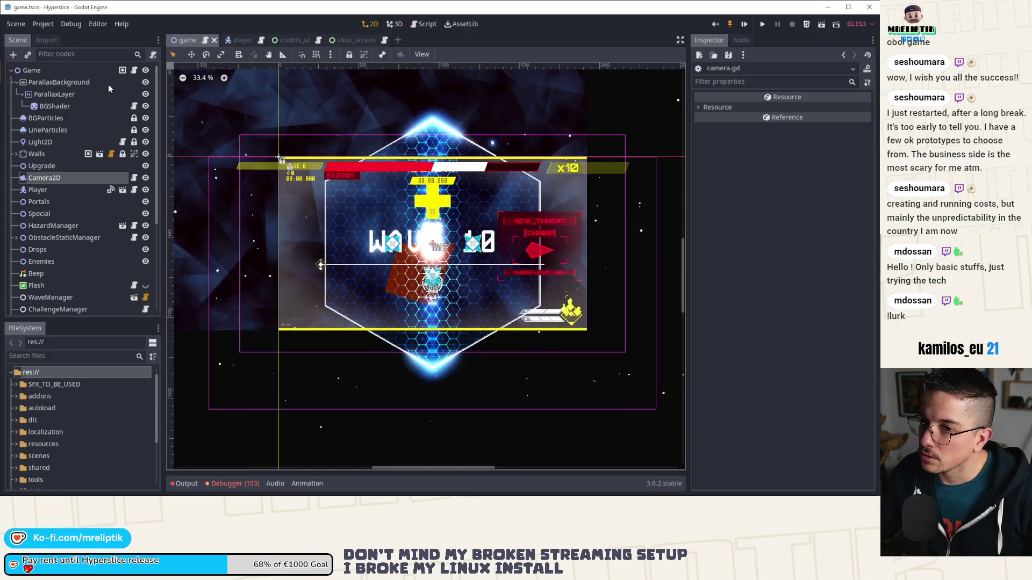
Step: Return to game.gd and scroll down to on_waves_finished's yield on last_enemy_effect_finished
left_click(135, 71)
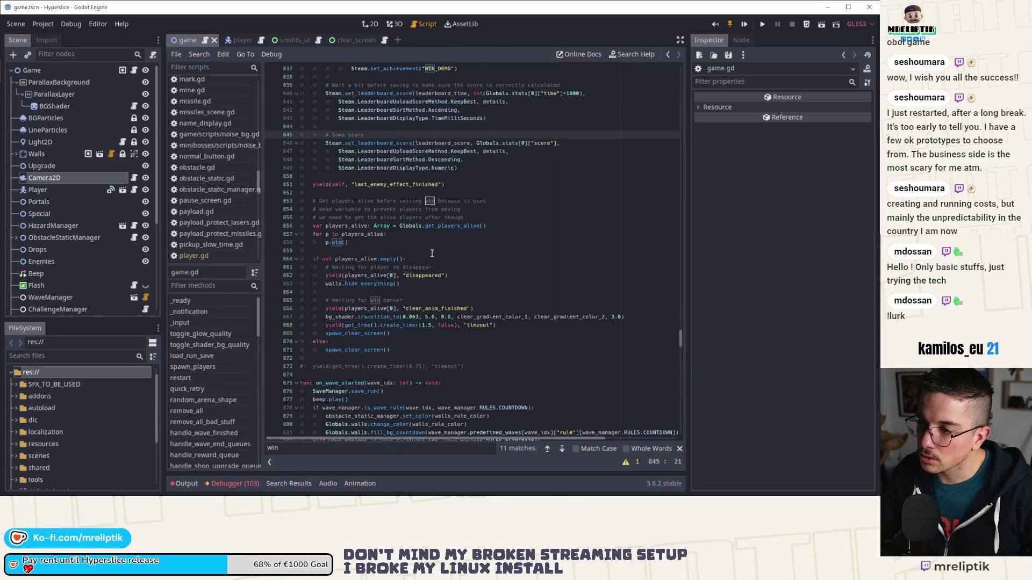
scroll(396, 282, "down", 1)
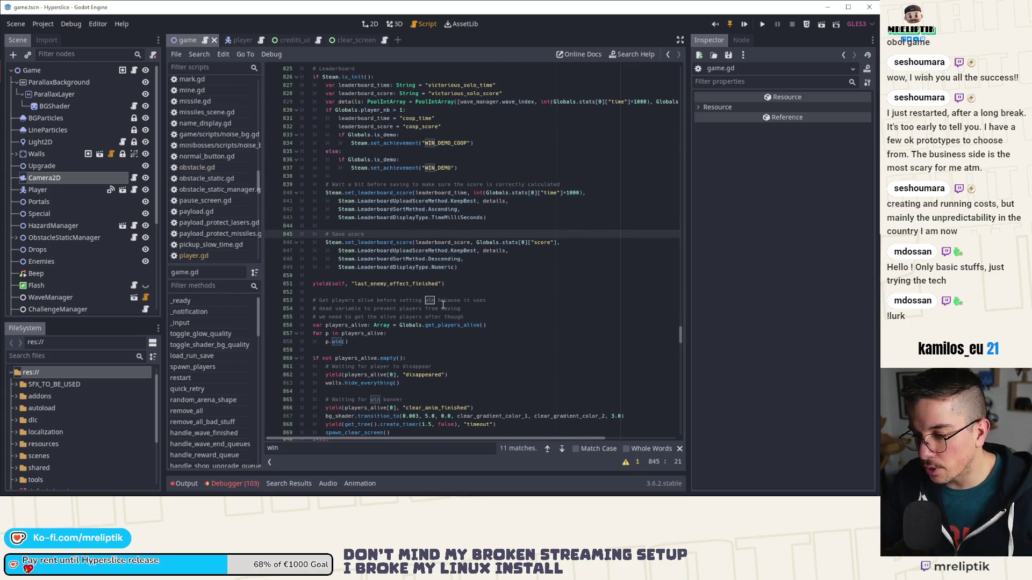
scroll(486, 306, "down", 2)
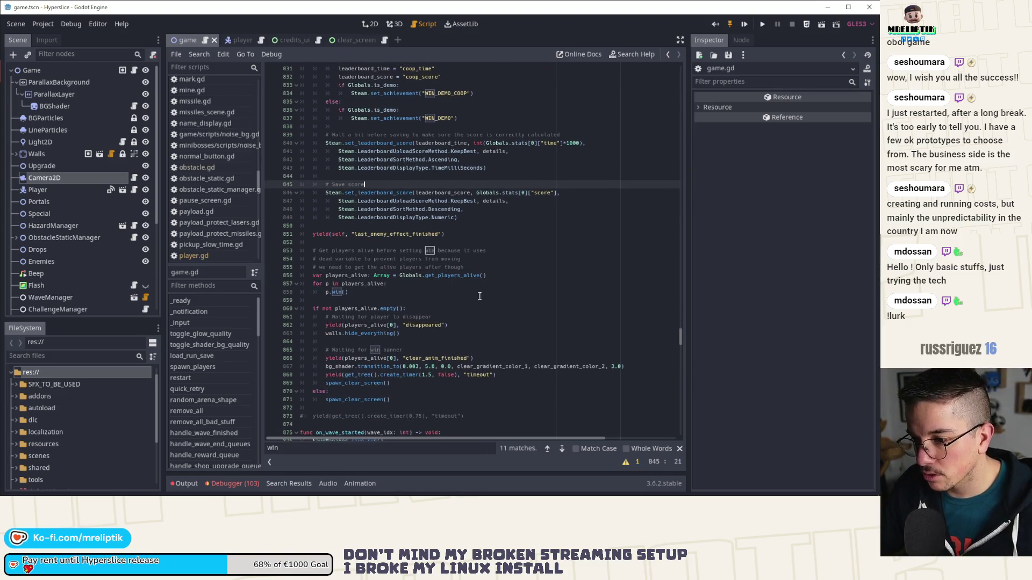
scroll(194, 395, "down", 2)
scroll(200, 391, "down", 8)
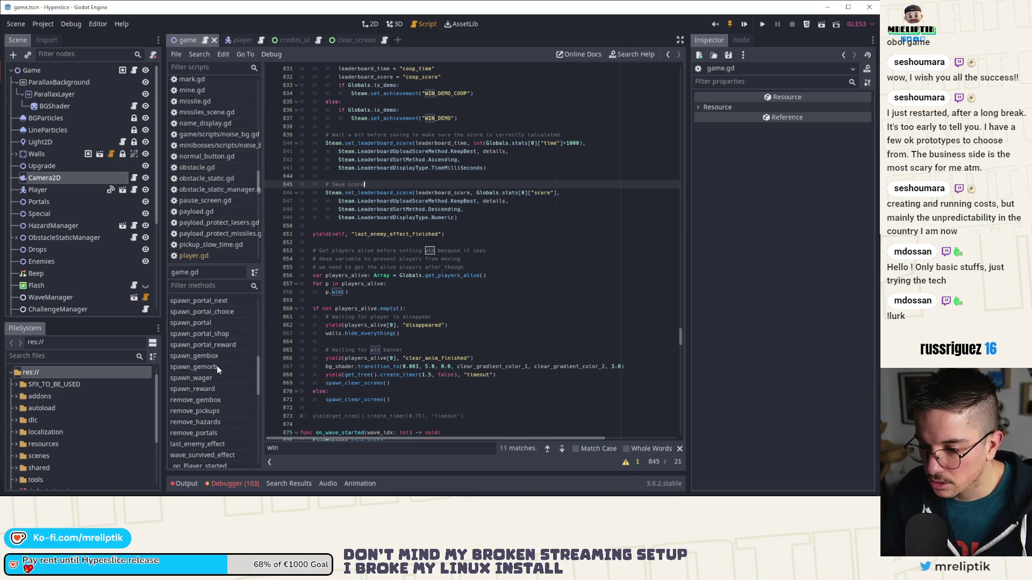
scroll(217, 371, "down", 2)
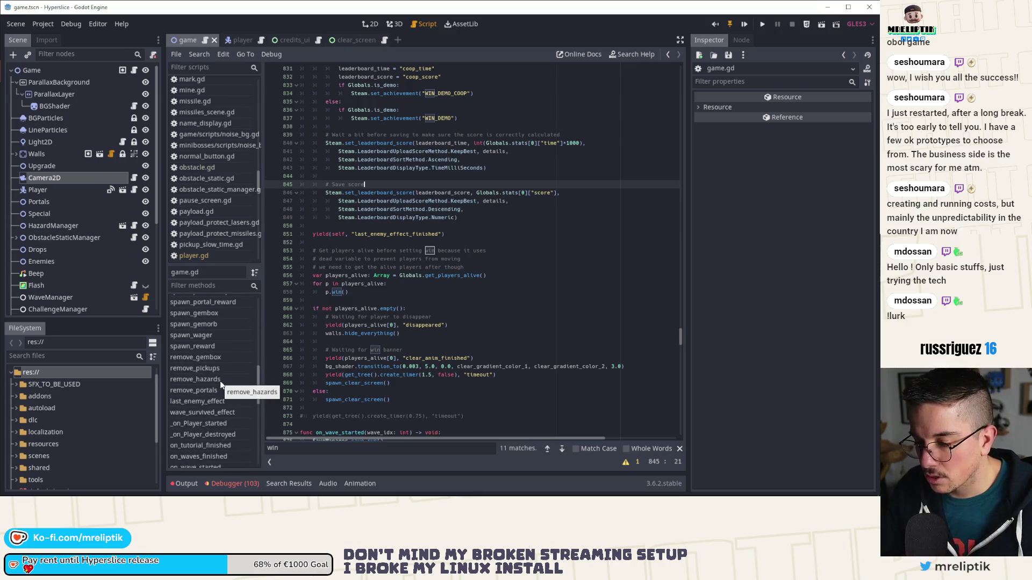
scroll(220, 381, "down", 5)
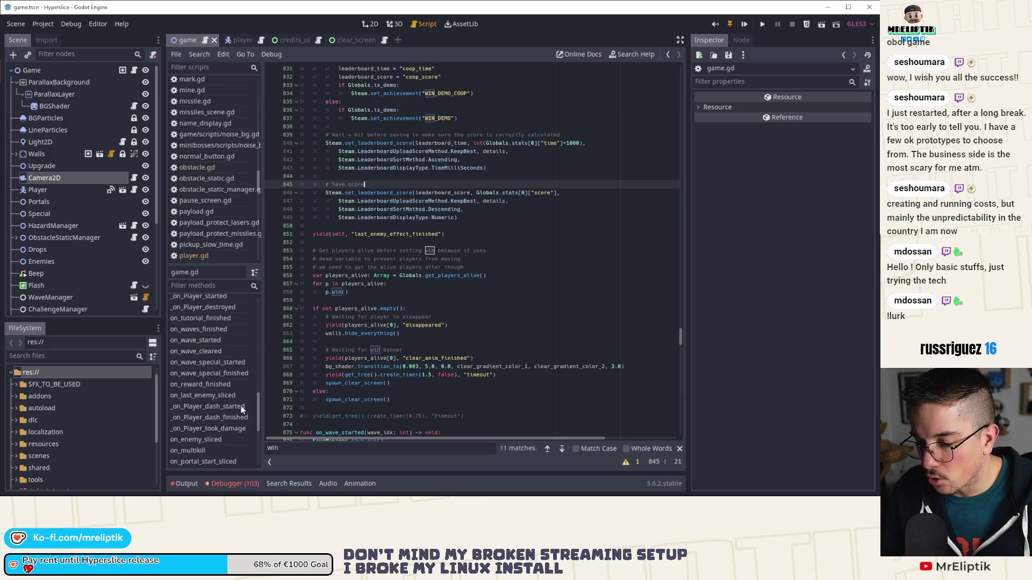
Step: Follow on_last_enemy_sliced into last_enemy_effect and select its body, lines 736–751
left_click(230, 395)
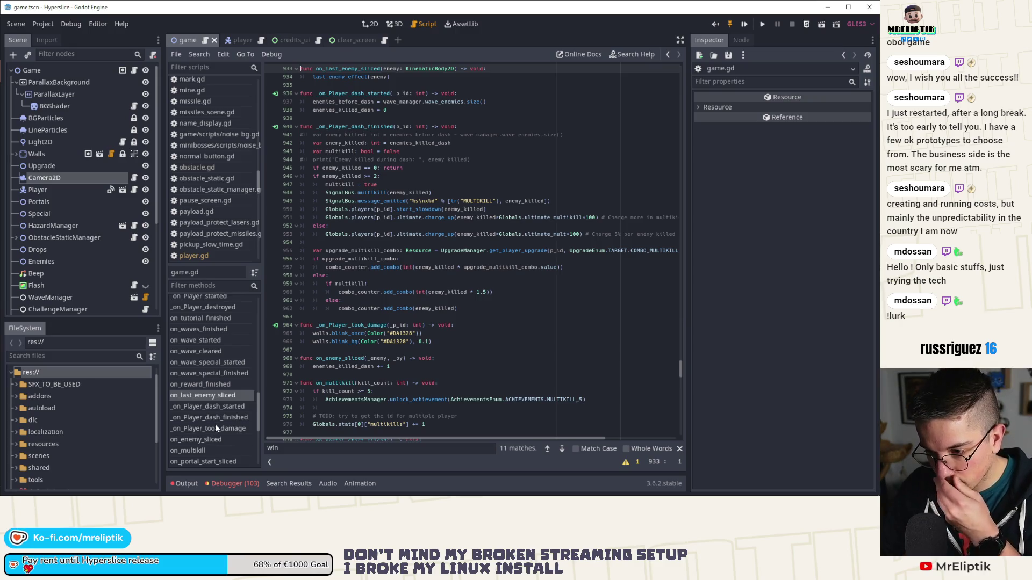
scroll(351, 110, "up", 2)
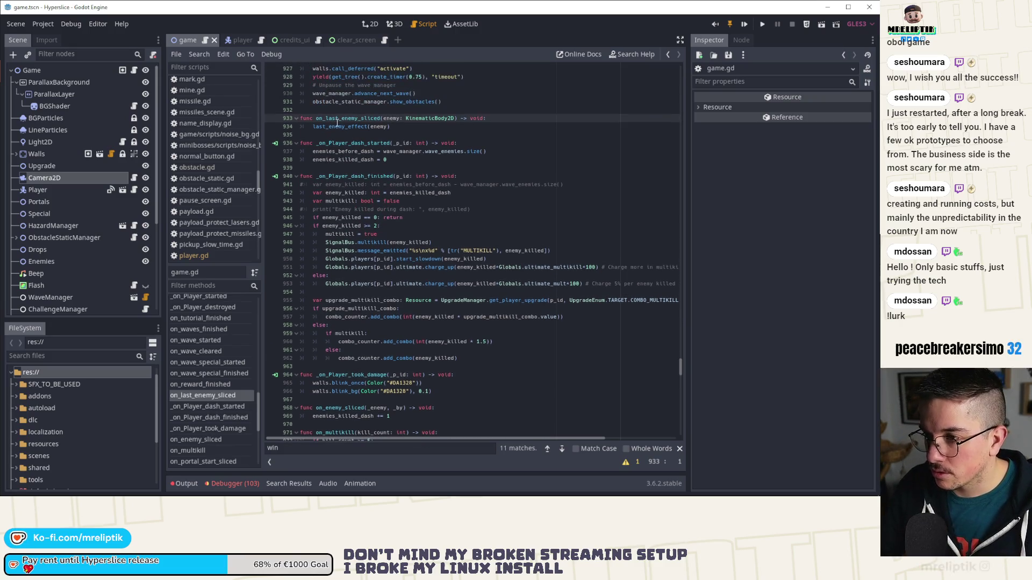
left_click(337, 126)
left_click(343, 127, "ctrl")
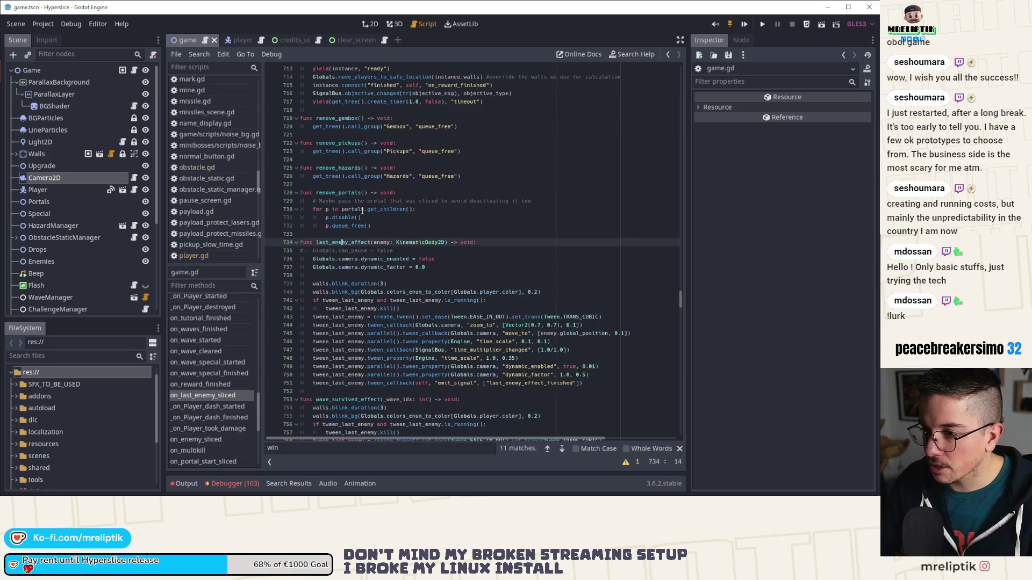
scroll(361, 210, "down", 3)
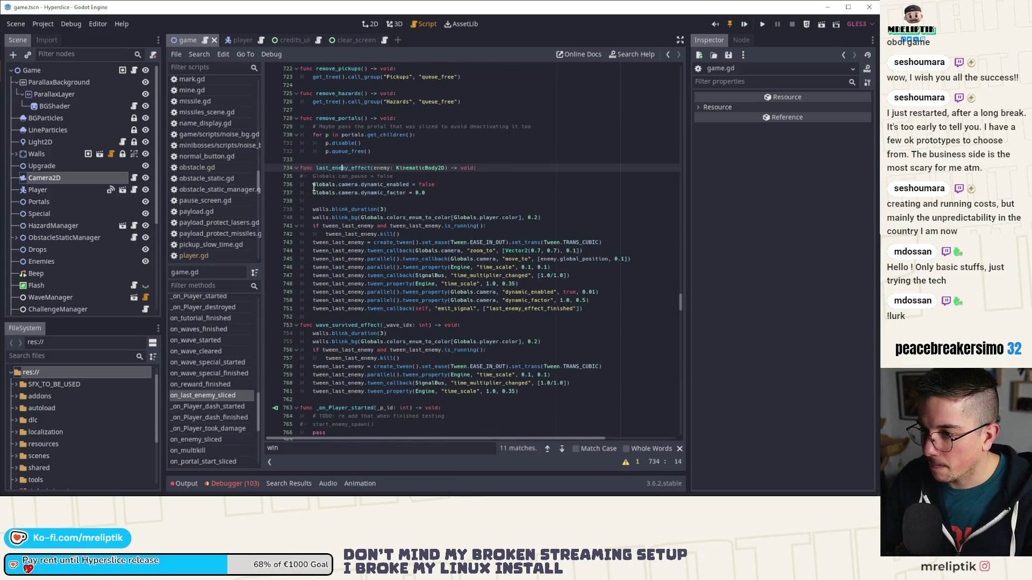
mouse_move(310, 184)
left_mouse_down()
mouse_move(430, 193)
mouse_move(537, 284)
mouse_move(612, 309)
left_mouse_up()
key("ctrl+c")
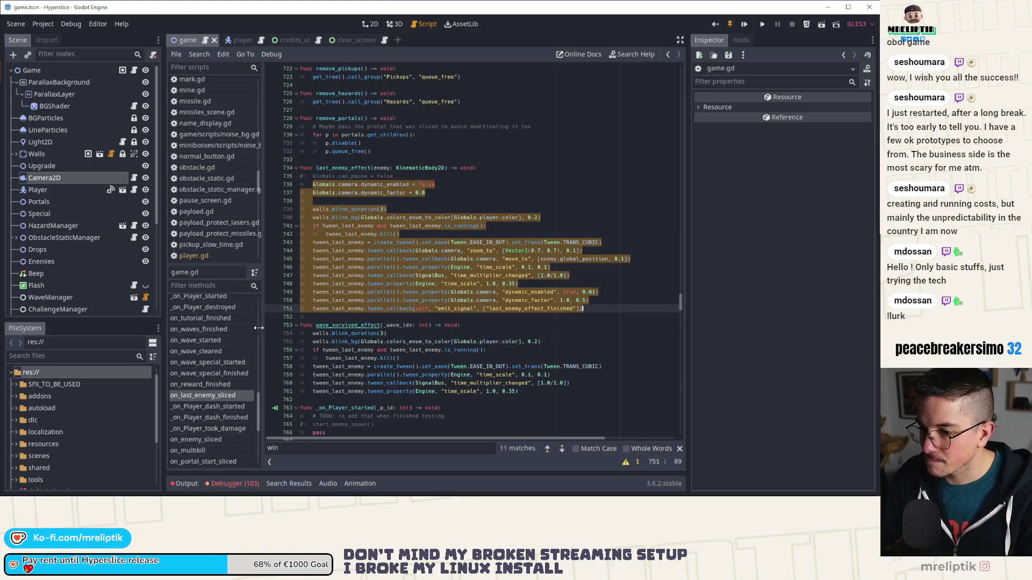
Step: Review the tween code and select dynamic_enabled on line 749
scroll(180, 363, "up", 5)
scroll(189, 365, "up", 5)
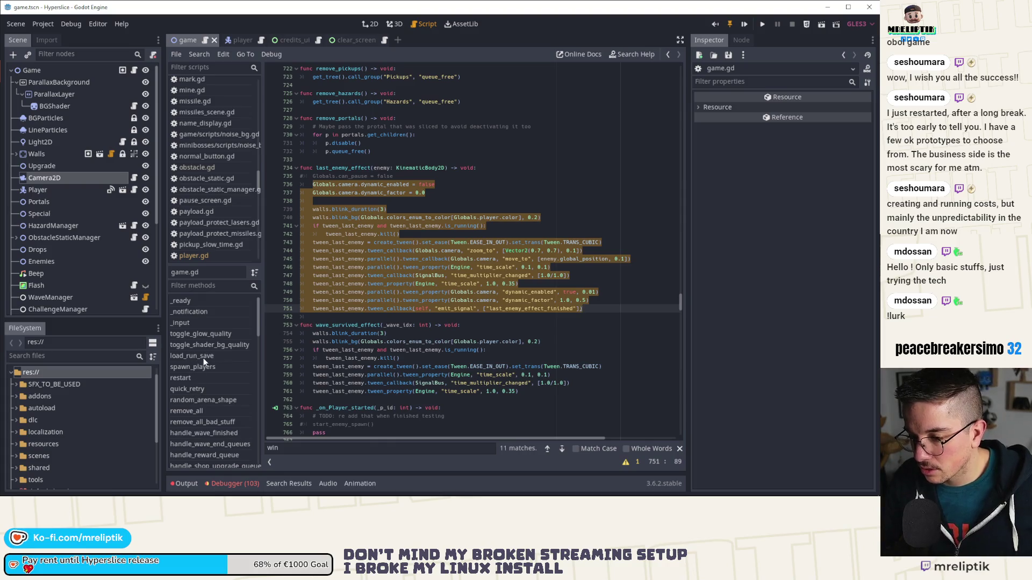
scroll(228, 400, "down", 10)
scroll(228, 400, "down", 5)
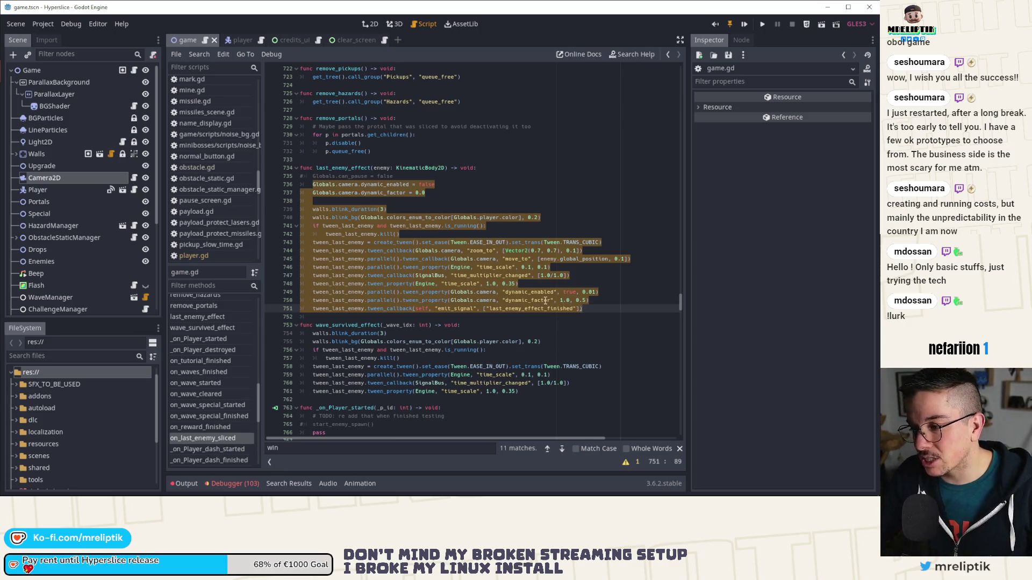
double_click(530, 293)
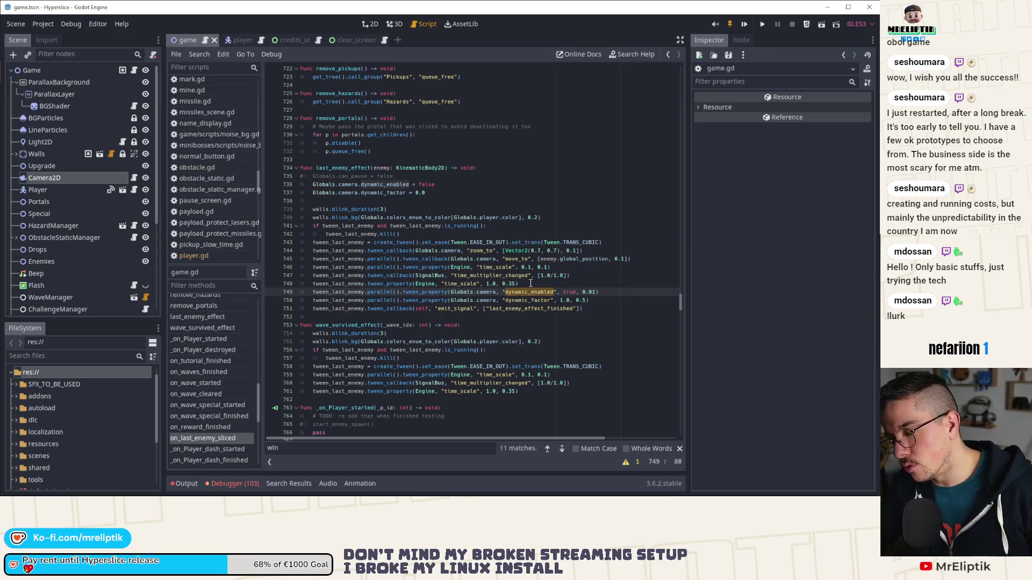
scroll(348, 275, "up", 10)
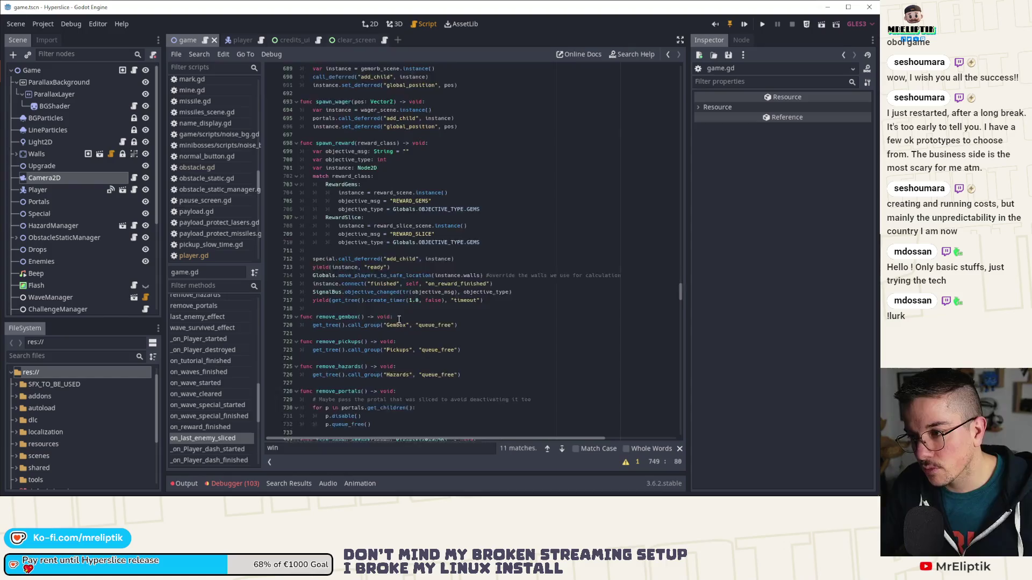
scroll(390, 330, "up", 12)
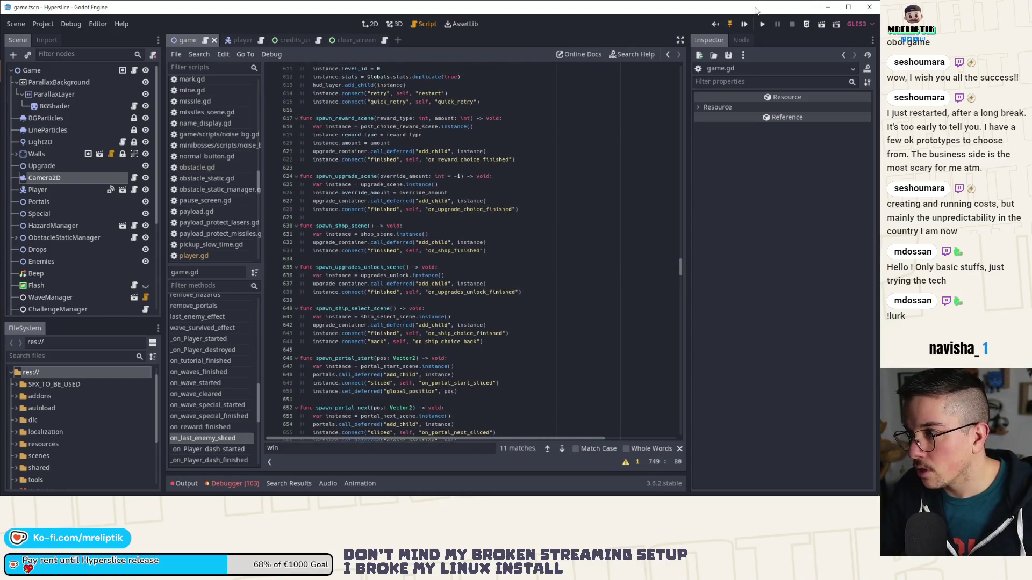
Step: Save and launch Hyperslice, maximize the debug window, and open ship selection
key("ctrl+s")
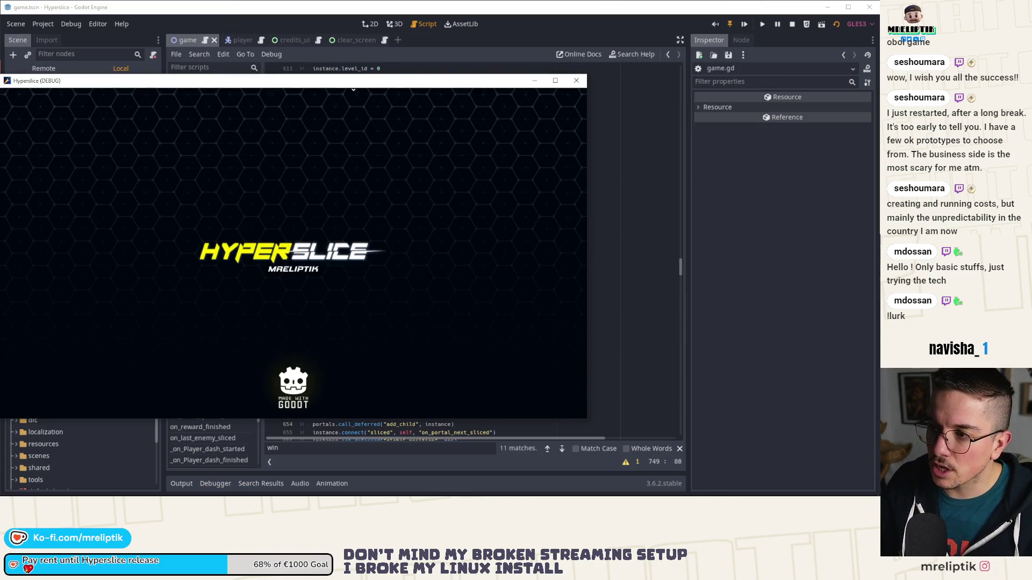
left_click_drag(353, 82, 374, 85)
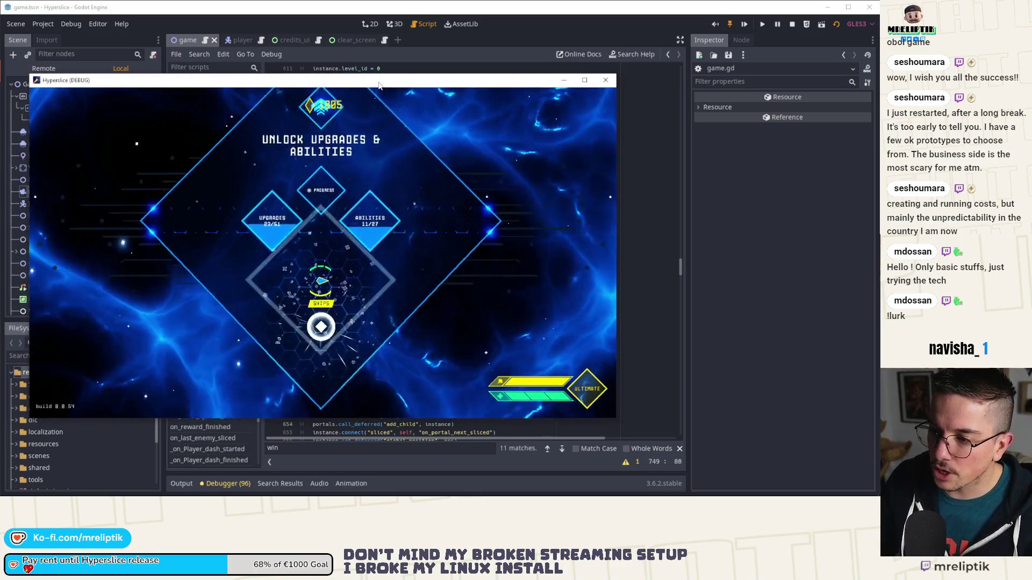
double_click(375, 84)
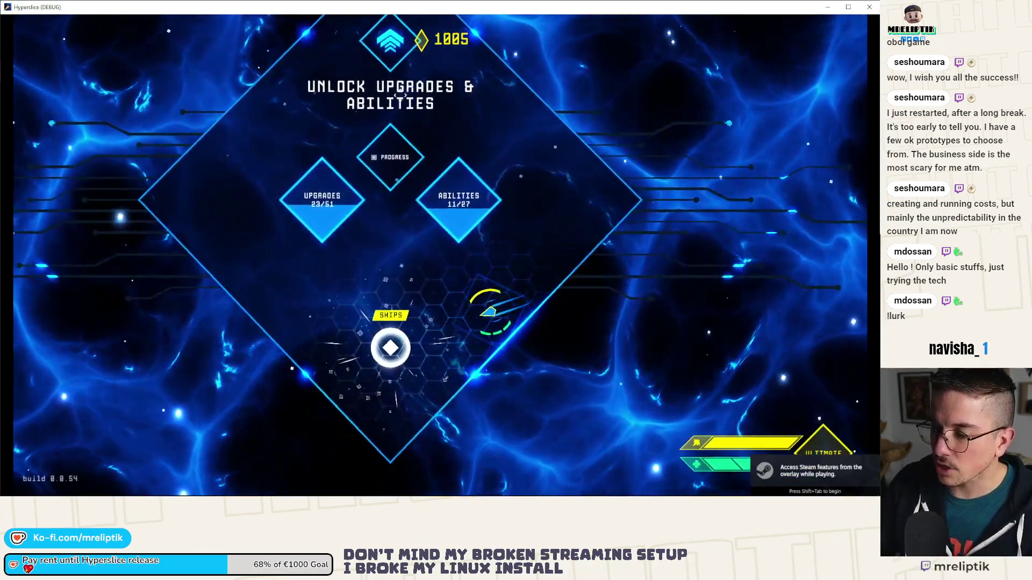
left_click(371, 352)
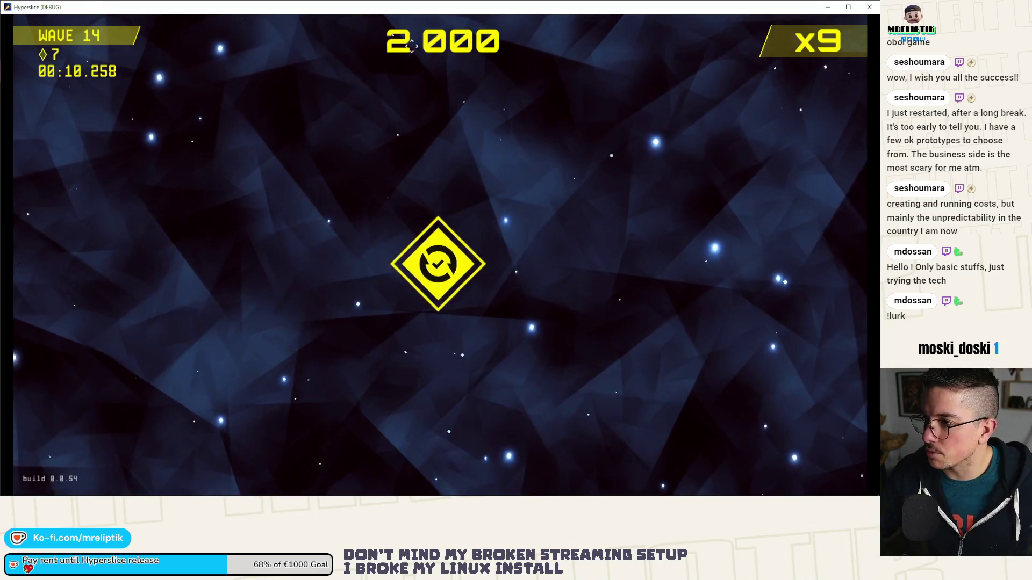
Step: Stop the Hyperslice debug run with F8 and go back to game.gd in the script editor
key("F8")
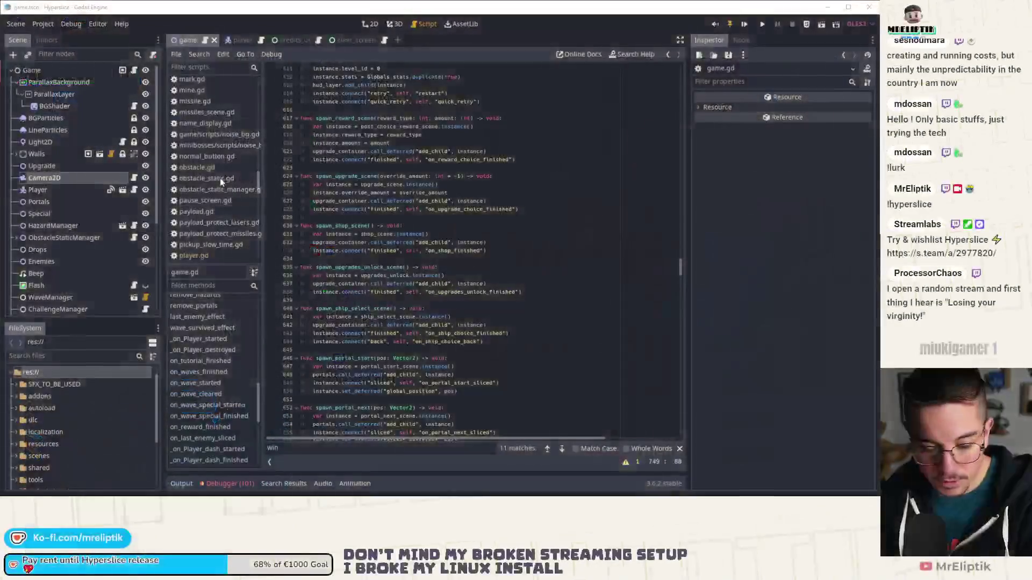
Step: Step through the 'win' matches to on_waves_finished and paste the last-enemy tween block below the yield line
left_click(454, 317)
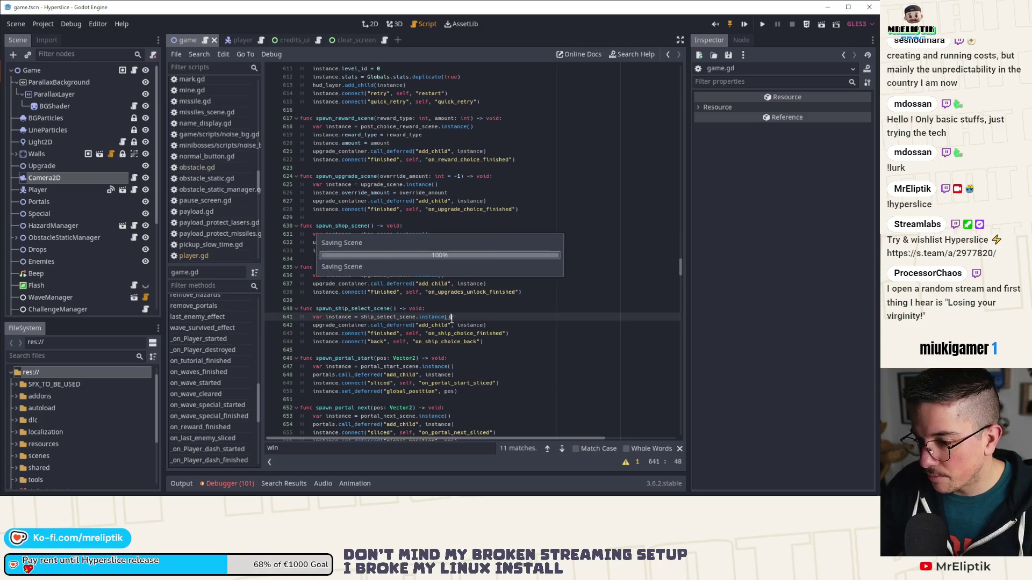
left_click(562, 449)
left_click(558, 450)
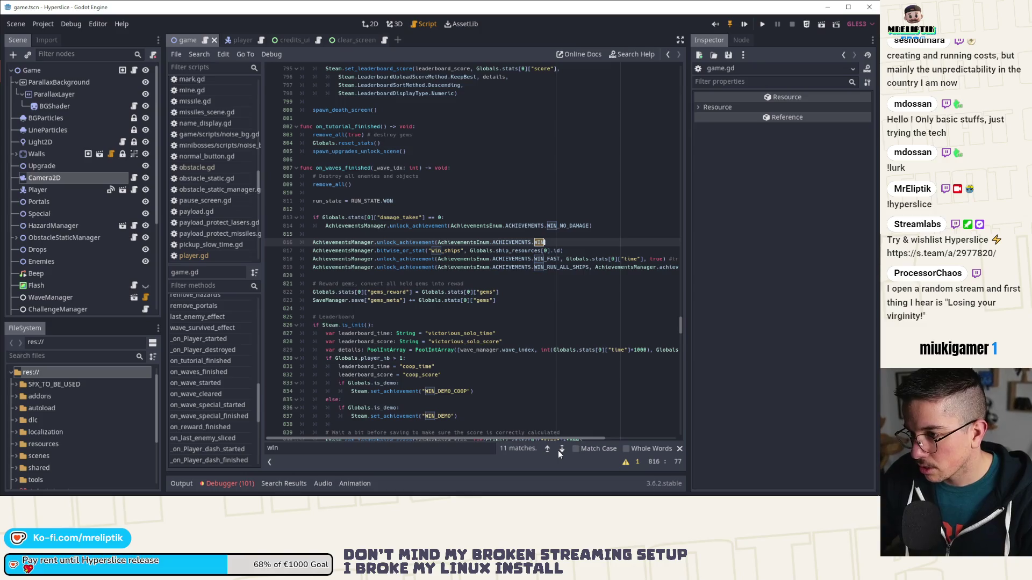
scroll(344, 295, "down", 5)
scroll(344, 294, "down", 6)
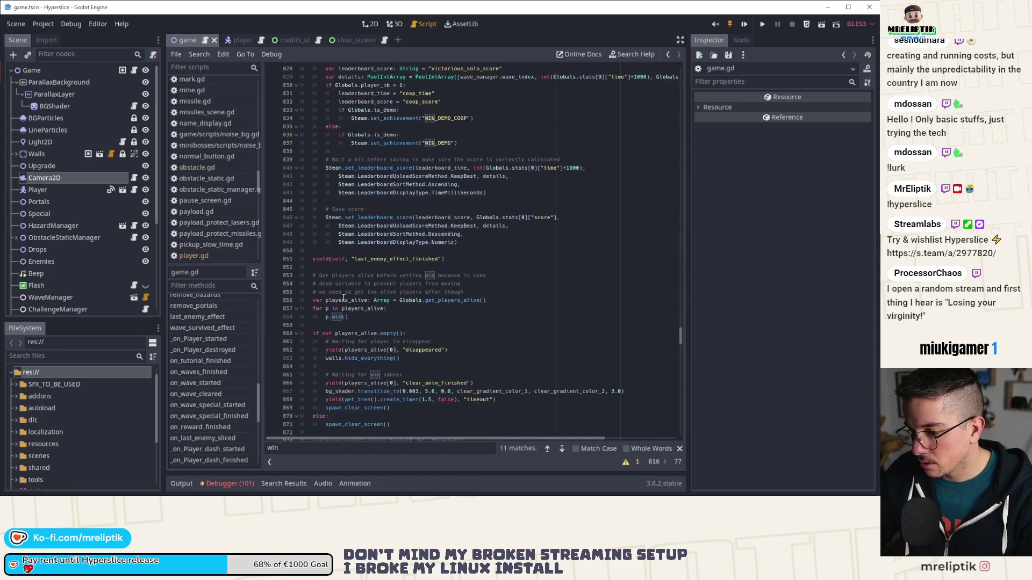
left_click(463, 265)
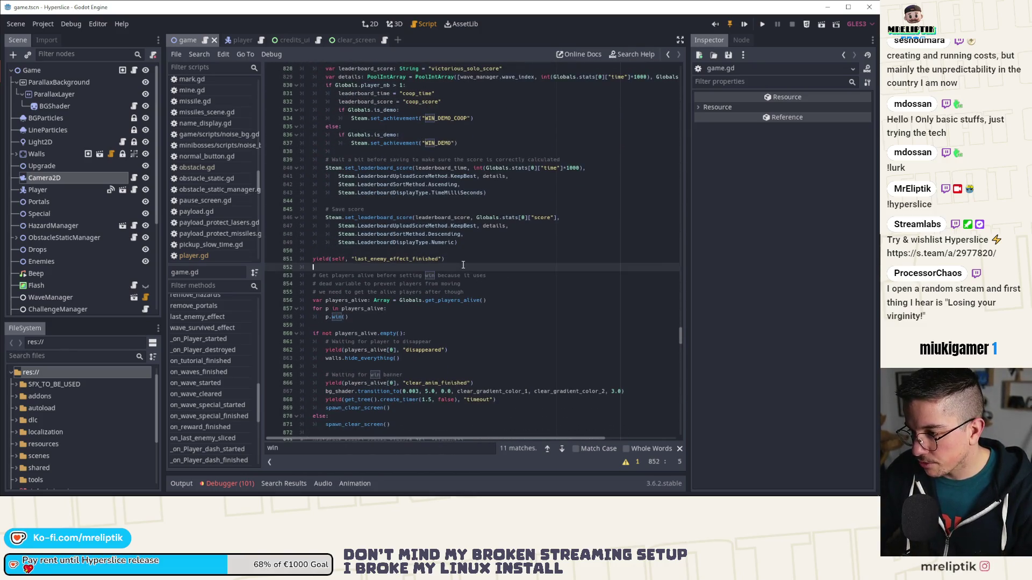
key("ctrl+v")
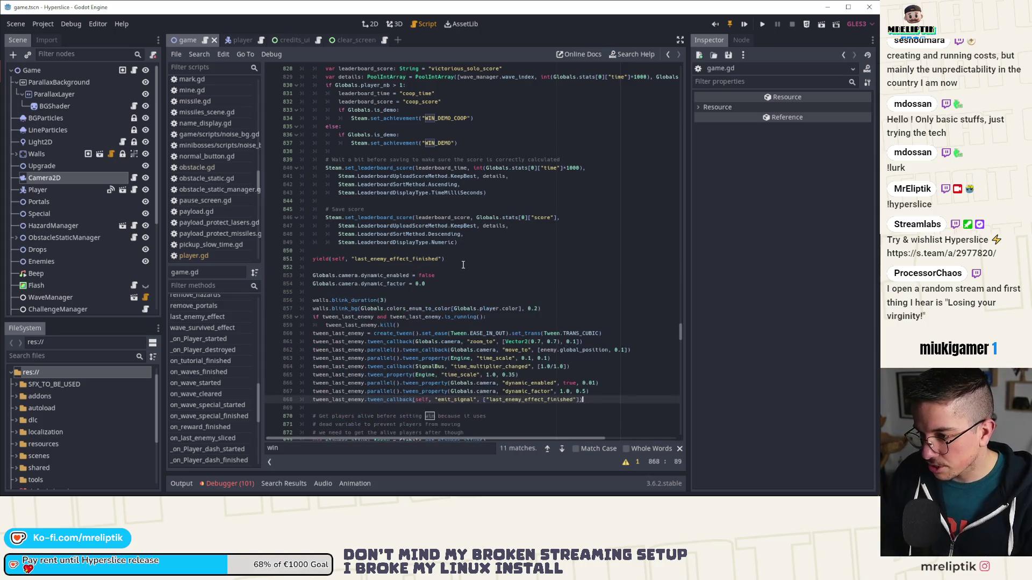
Step: Delete the two walls.blink lines from the pasted block
scroll(463, 265, "down", 2)
left_click(401, 242)
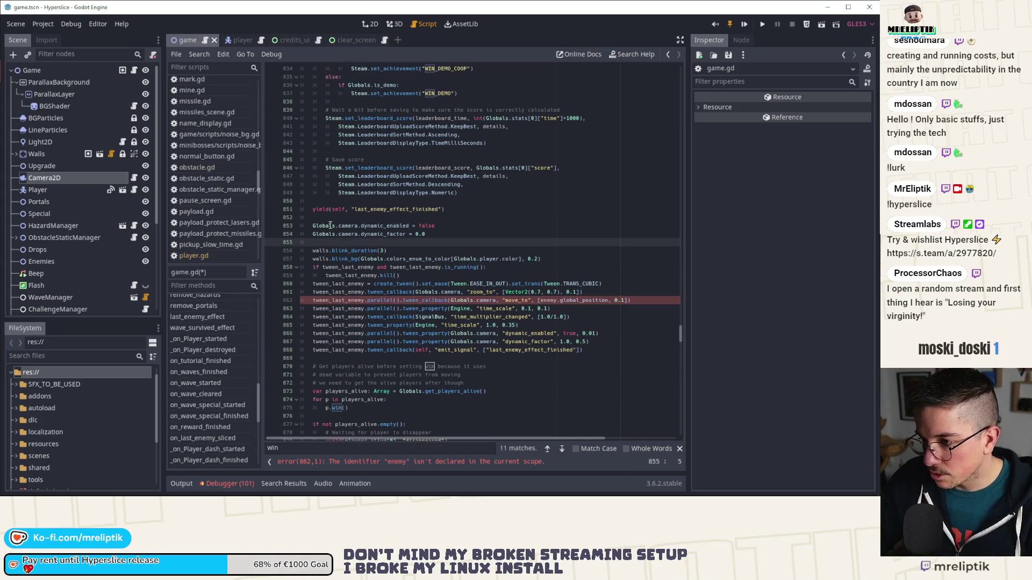
scroll(371, 235, "down", 2)
left_click(404, 201)
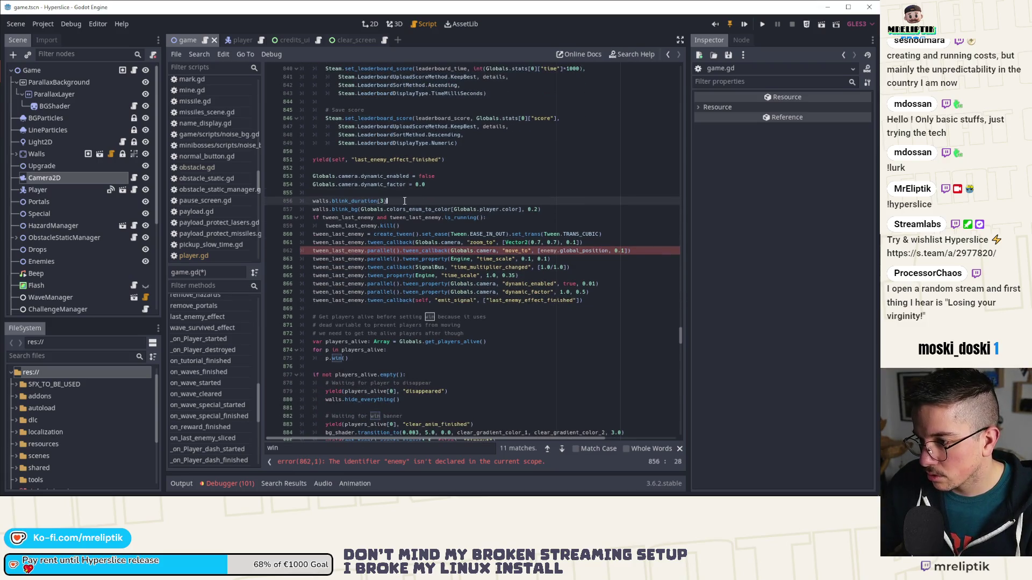
key("Home")
key("shift+Down")
key("shift+Down")
key("Delete")
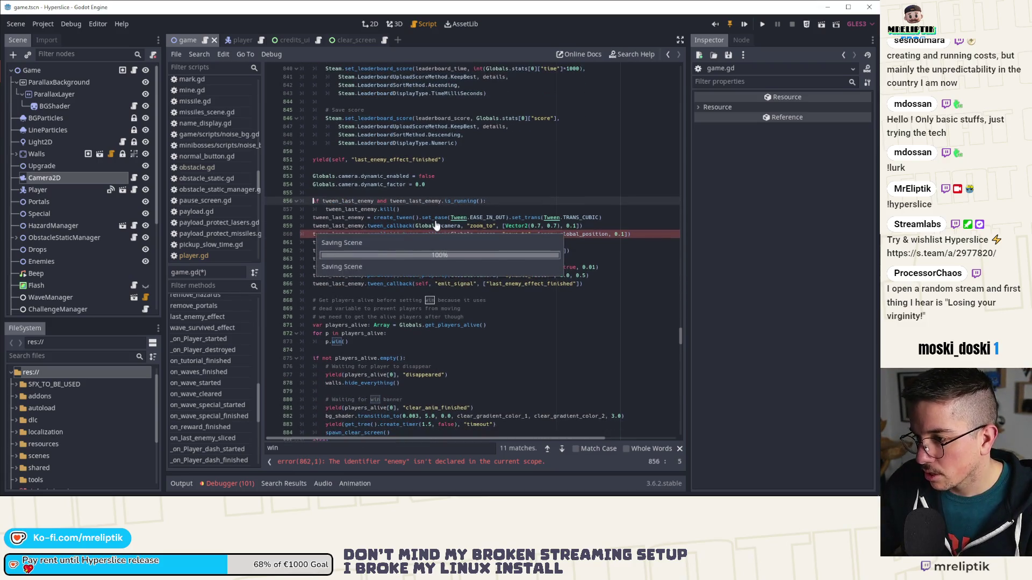
Step: Review tween_last_enemy's zoom, dynamic_enabled and move_to lines to find the tween steps to remove
double_click(357, 200)
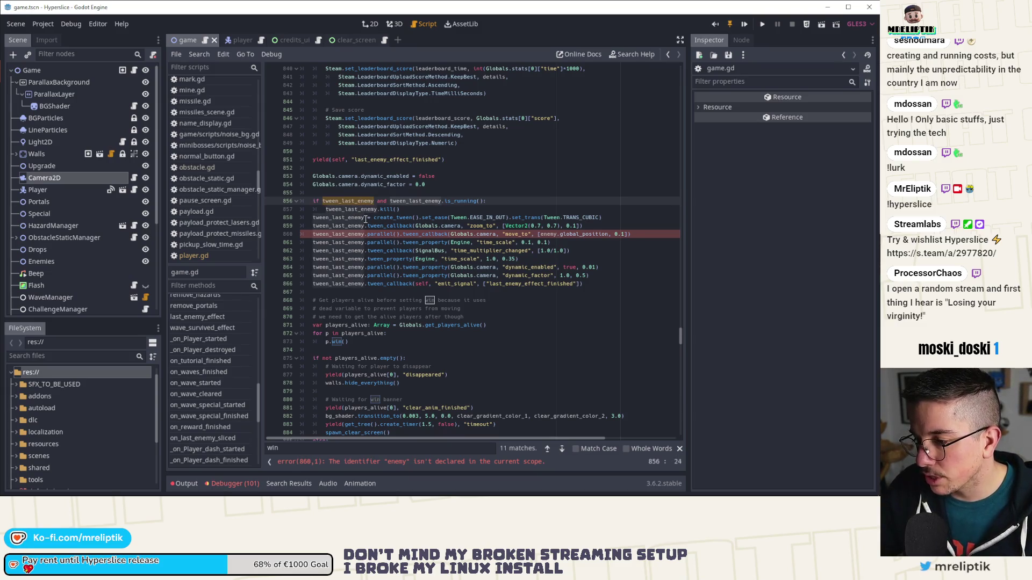
left_click(446, 243)
left_click(471, 226)
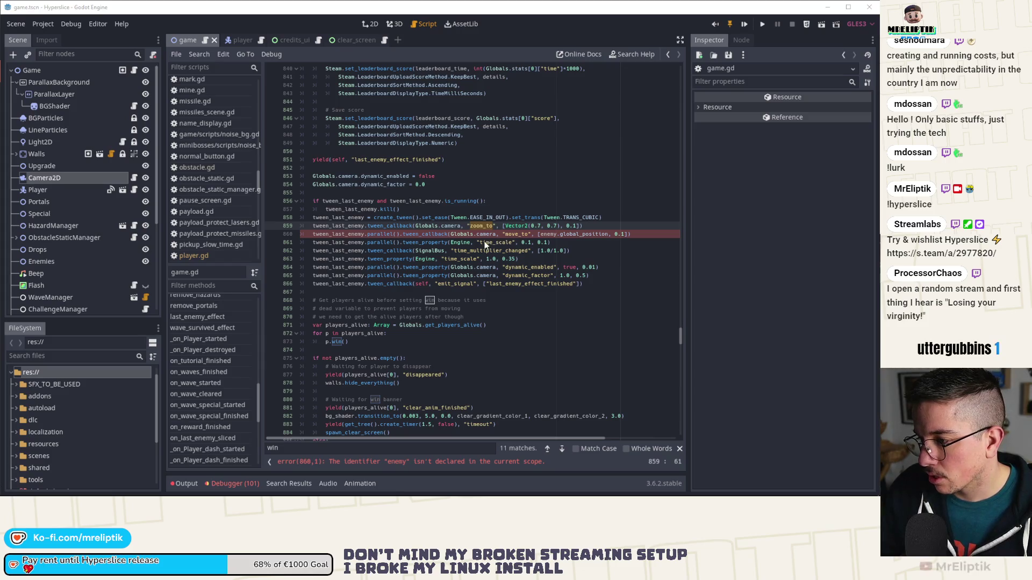
left_click(485, 243)
left_click(500, 290)
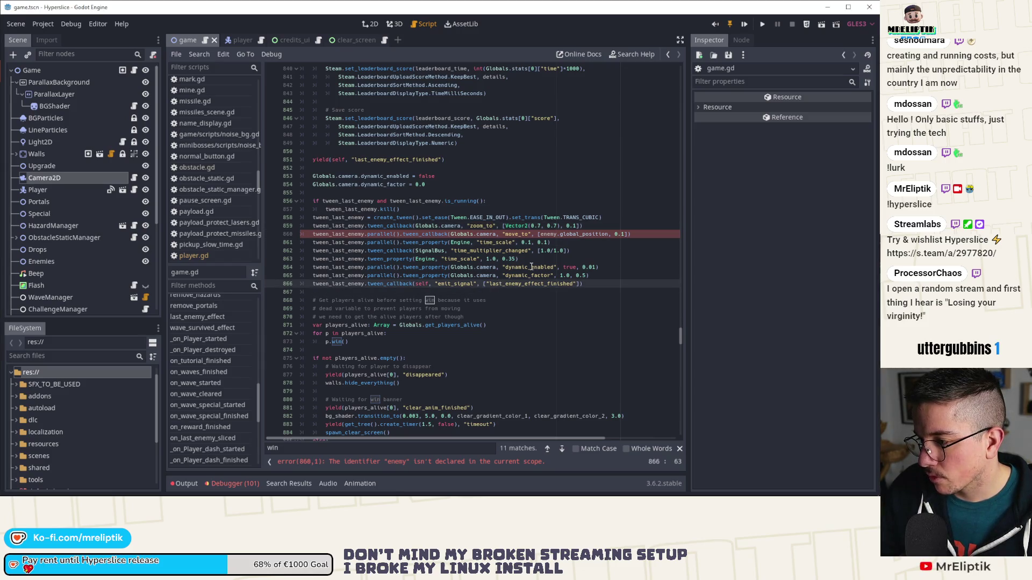
left_click(532, 267)
scroll(423, 274, "down", 2)
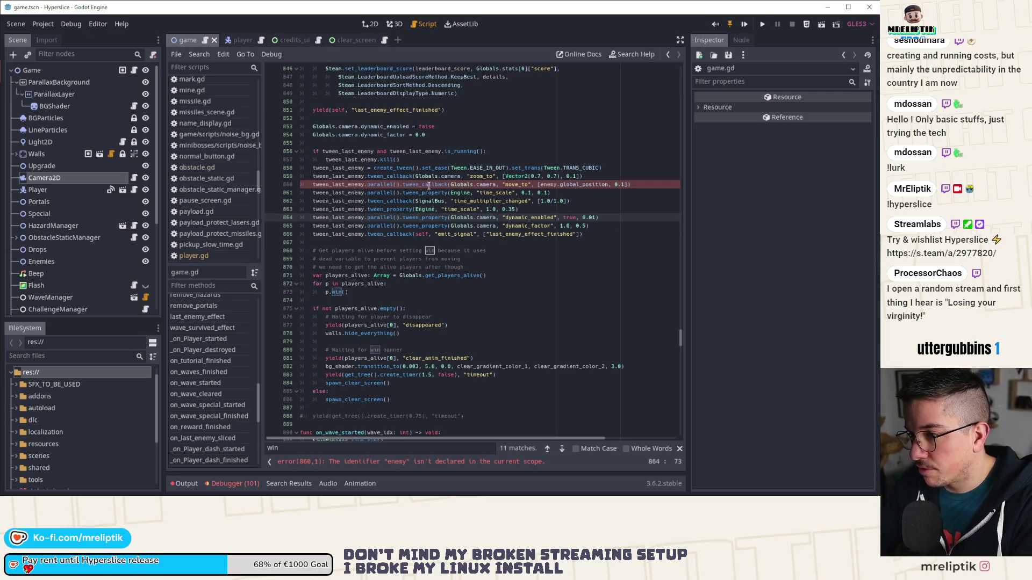
left_click(412, 201)
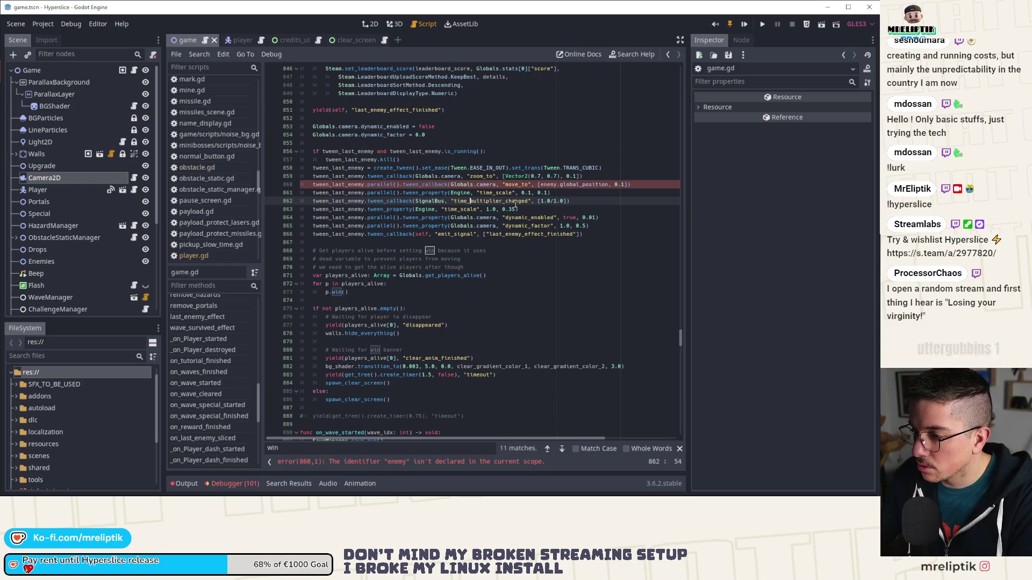
left_click(575, 193)
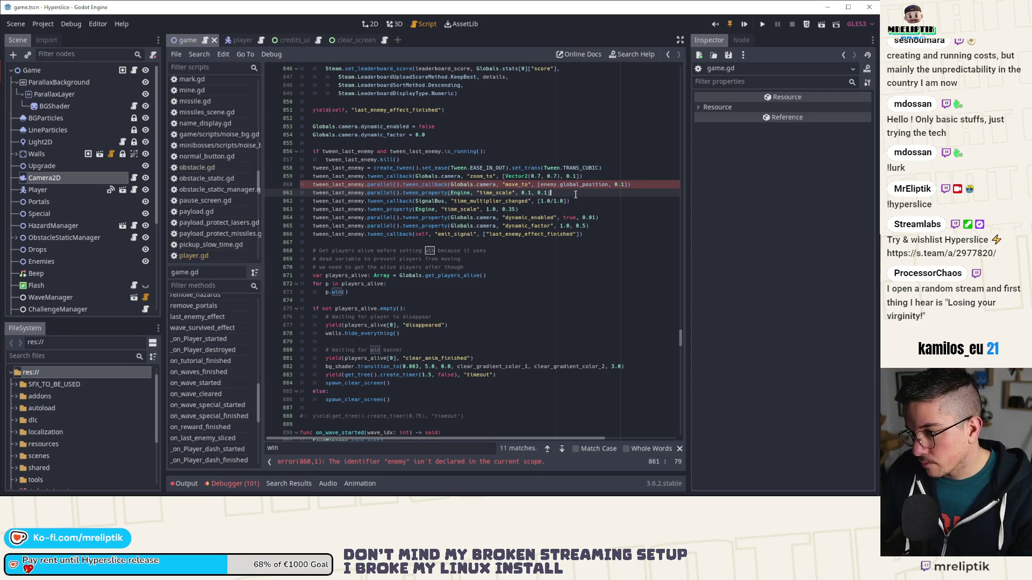
Step: Delete the tween steps after move_to, retarget line 860 to Globals.players[0], and save
key("ctrl+shift+k")
key("ctrl+shift+k")
key("ctrl+shift+k")
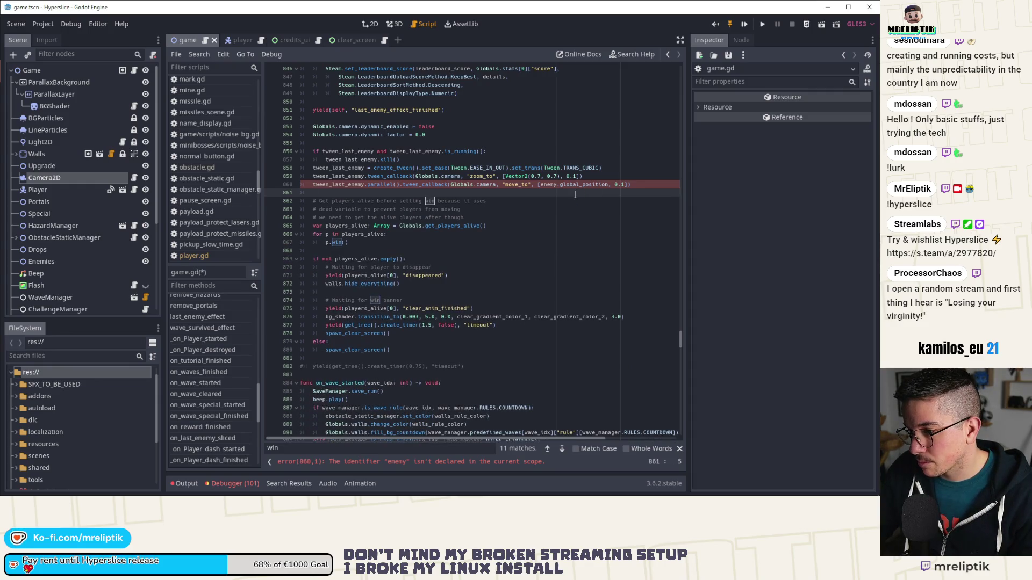
key("ctrl+shift+k")
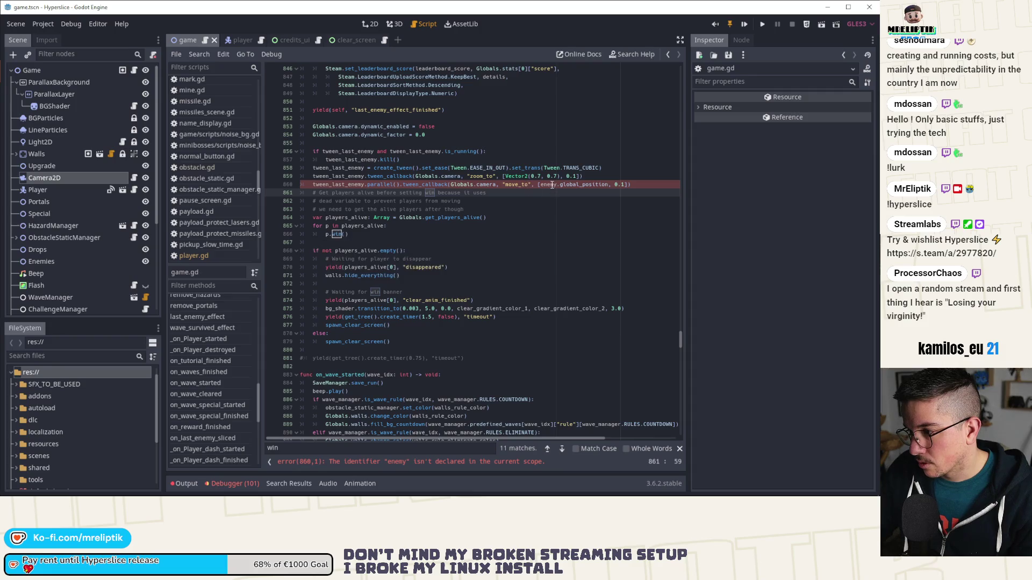
double_click(548, 184)
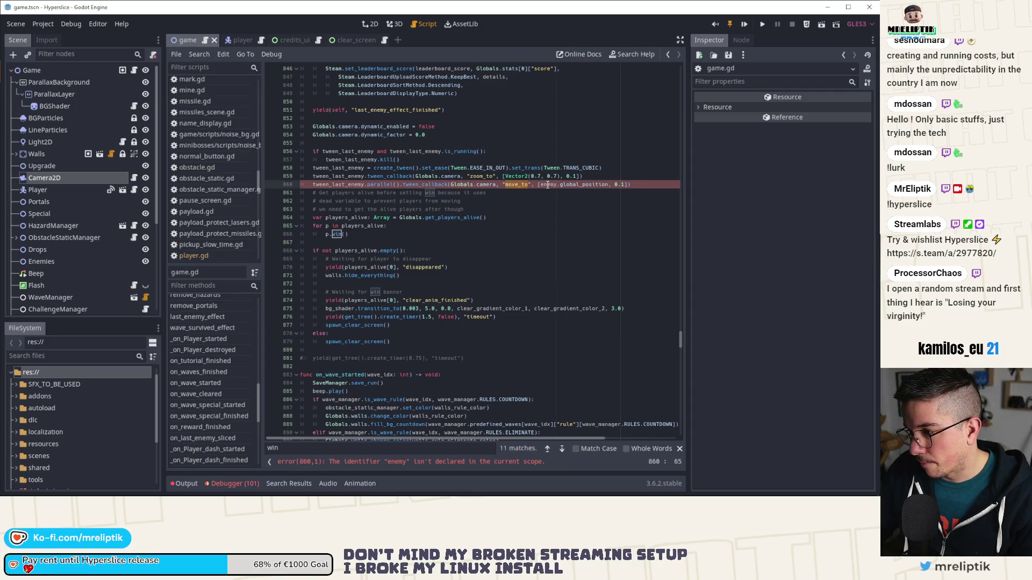
double_click(548, 184)
type("pla")
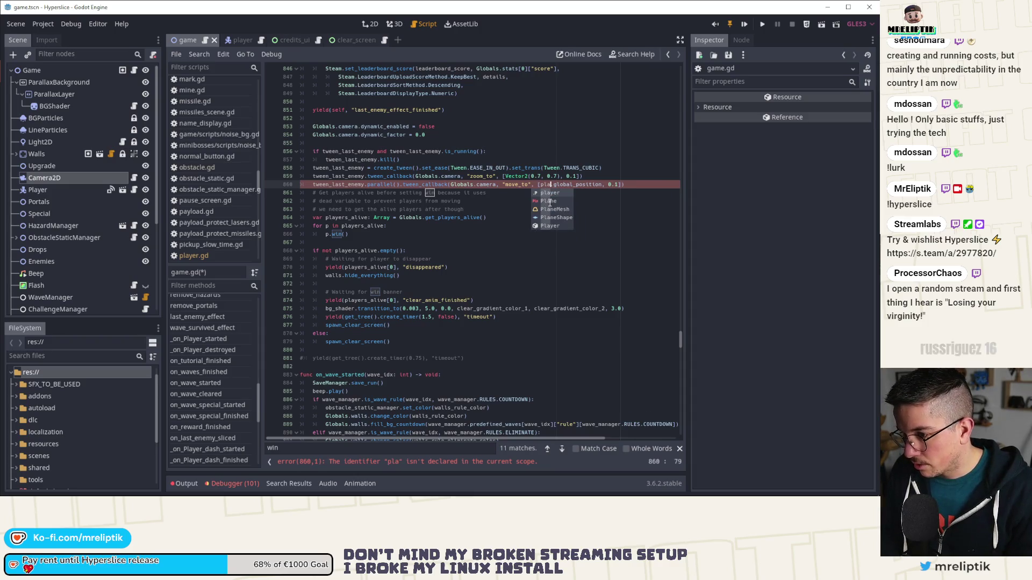
type("yers")
key("ctrl+Left")
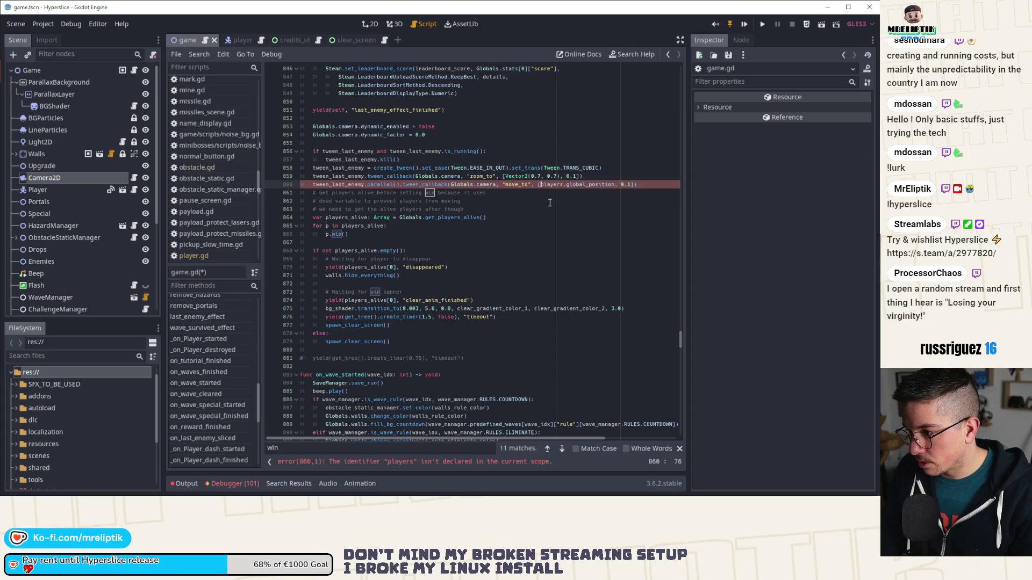
type("Globals.")
key("ctrl+Right")
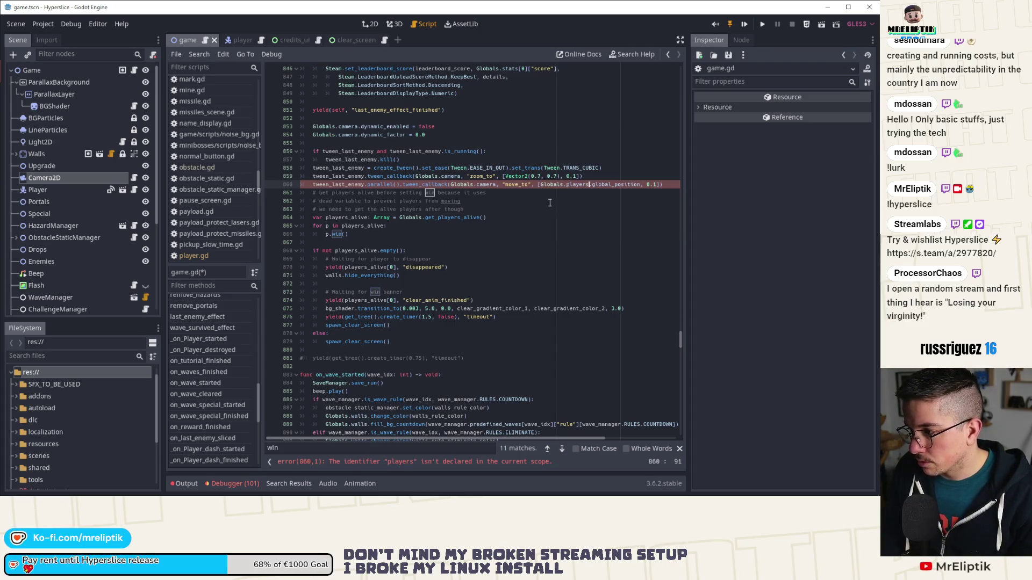
type("0")
key("ctrl+s")
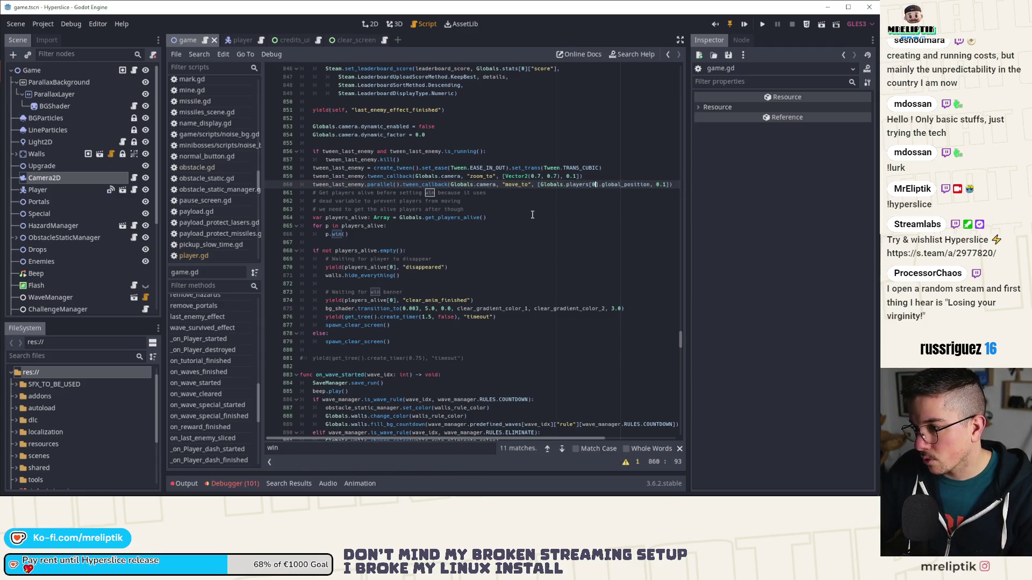
Step: Change the zoom and move tween durations to 0.15 and save game.gd
left_click(572, 176)
type("5")
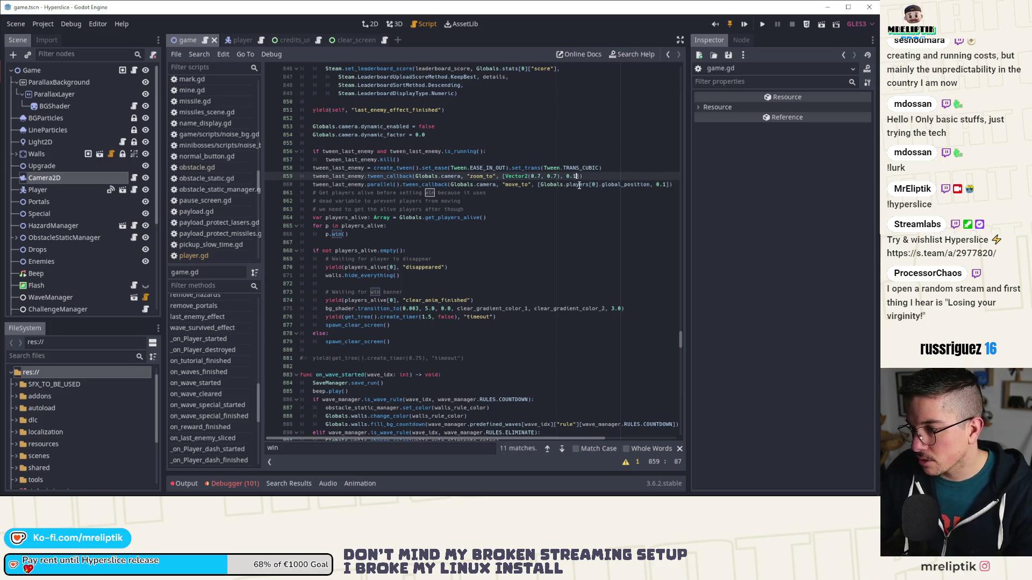
left_click(665, 184)
type("5")
left_click(457, 201)
key("ctrl+s")
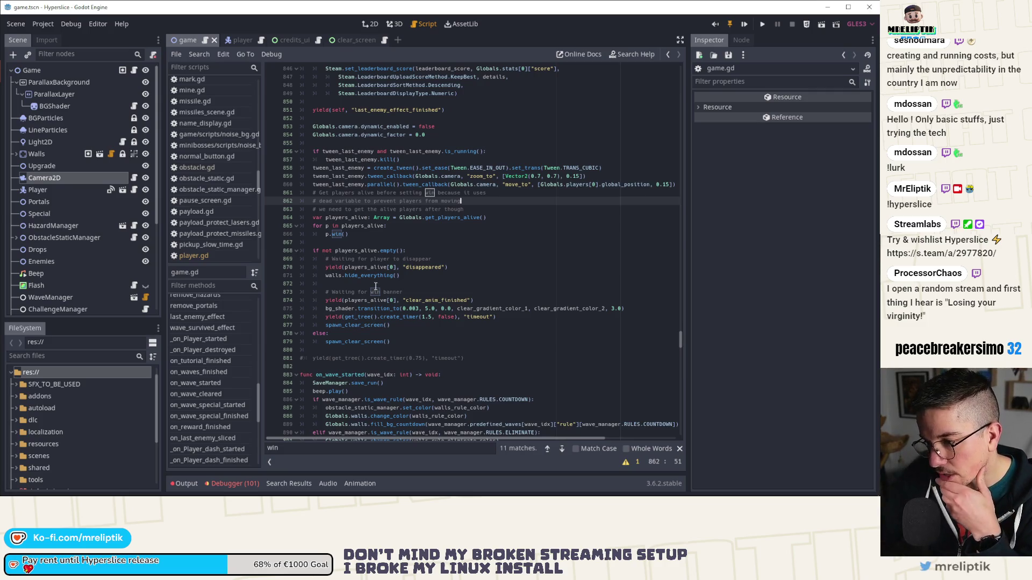
Step: Run the game briefly to test the camera change, then stop it
left_click(745, 25)
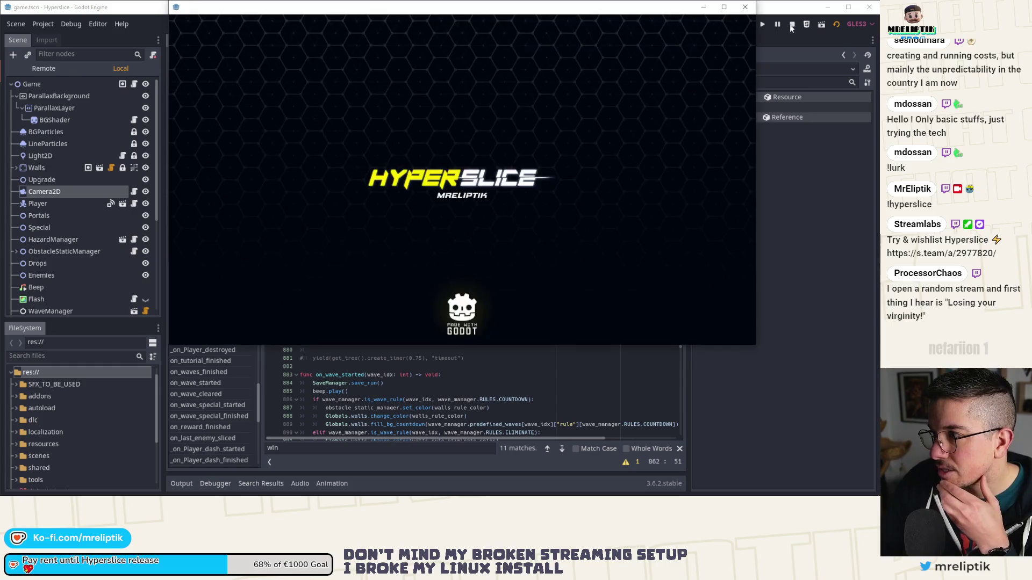
left_click(791, 24)
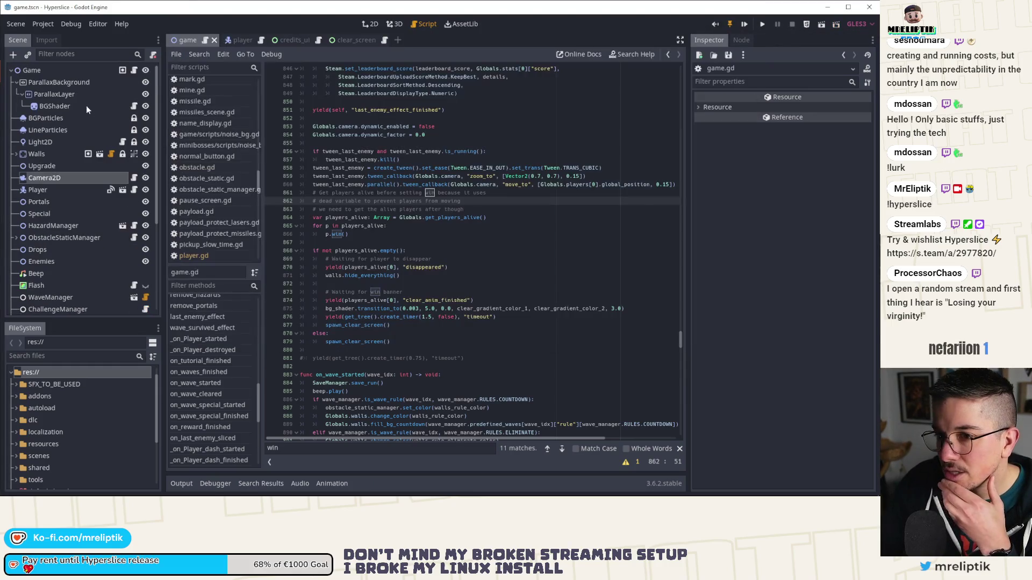
scroll(141, 180, "down", 5)
Step: In wave_manager.gd, reduce wave 14's EnemyBoid count from 3 to 1 and run the game
left_click(146, 174)
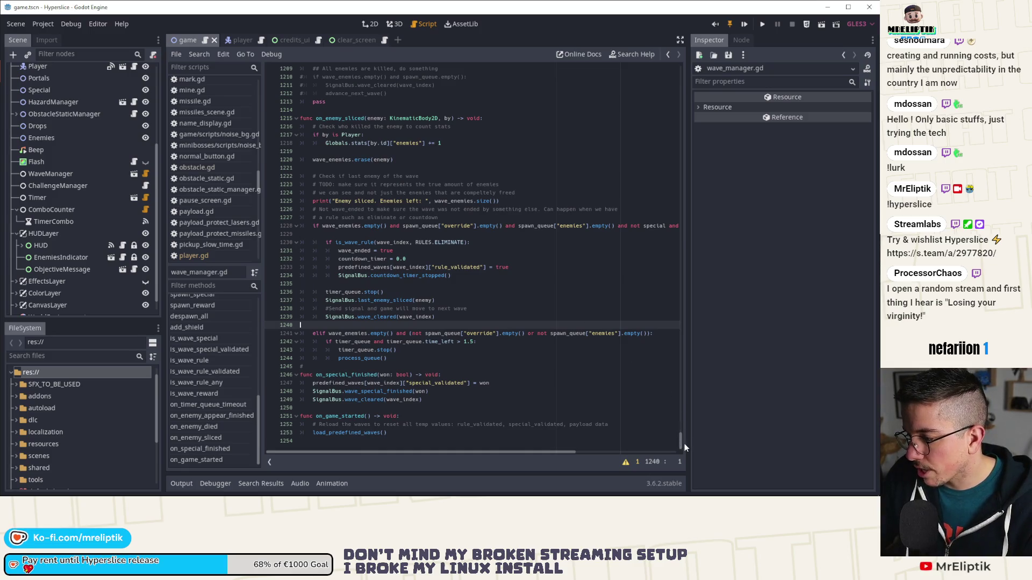
left_click_drag(681, 444, 675, 102)
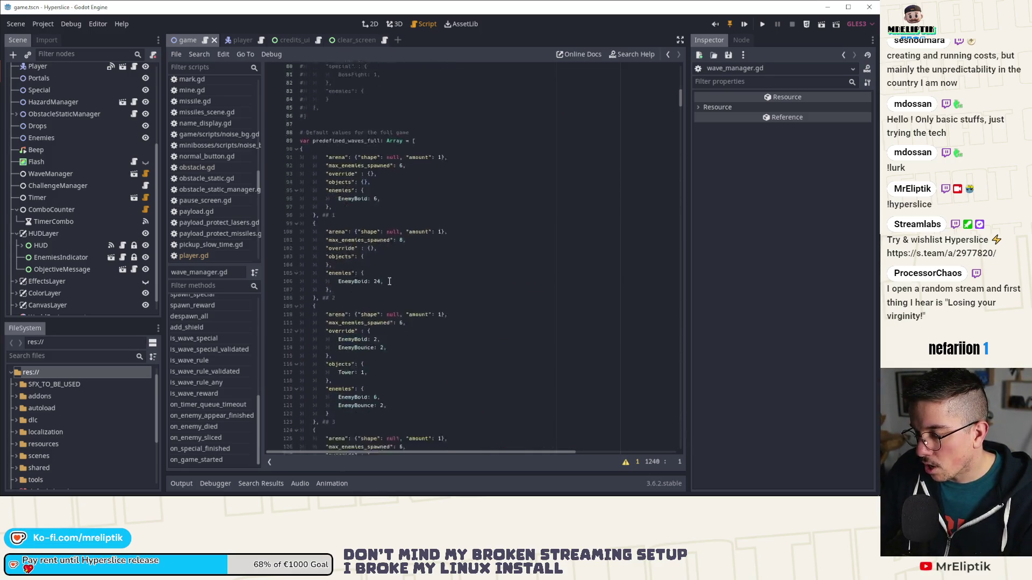
scroll(389, 282, "down", 15)
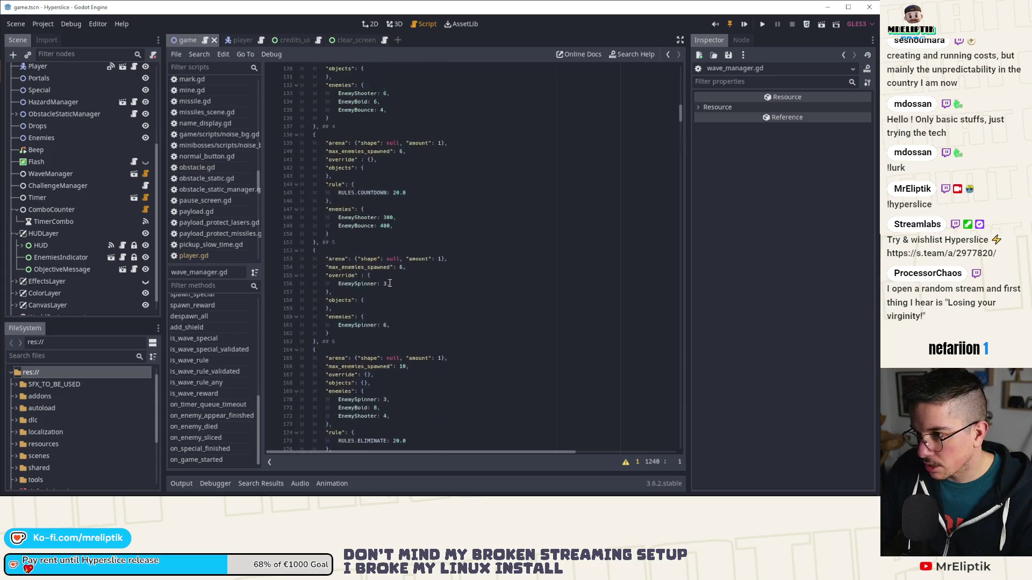
scroll(389, 283, "down", 20)
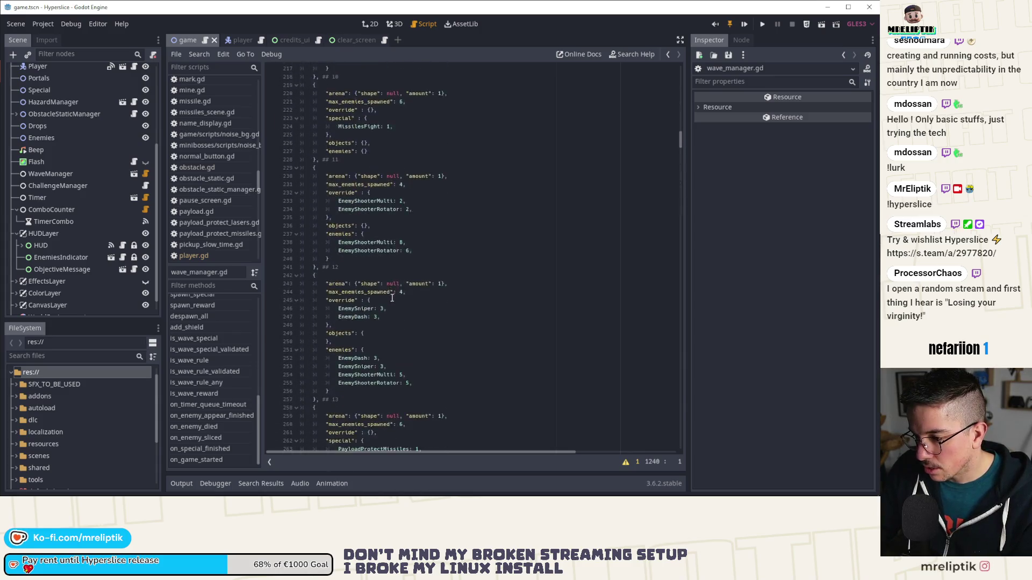
scroll(391, 299, "down", 10)
left_click(375, 293)
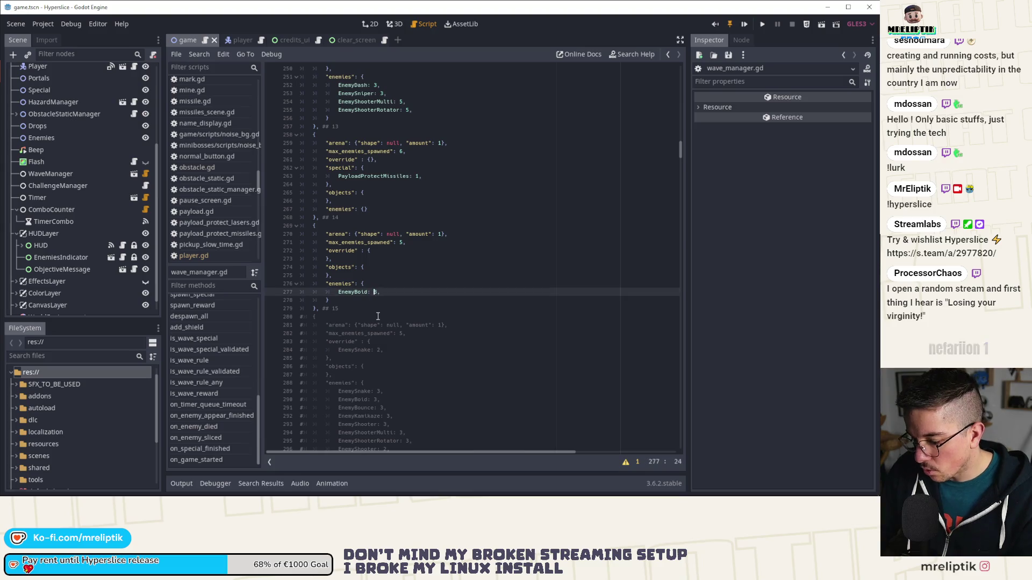
left_click(745, 25)
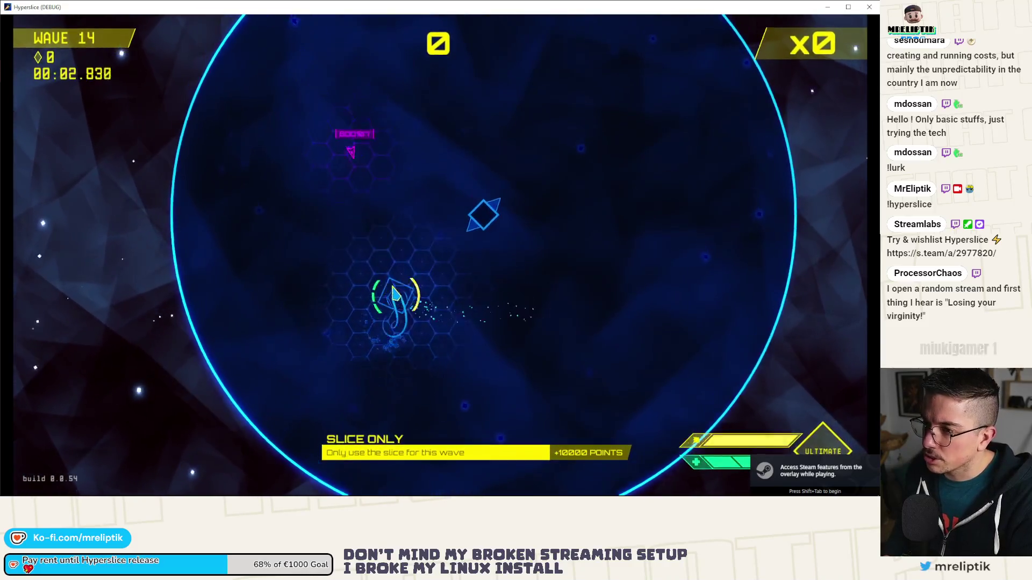
Step: Slice the enemies until wave 14 clears, then quit the game with F8
left_click(392, 276)
left_click(356, 265)
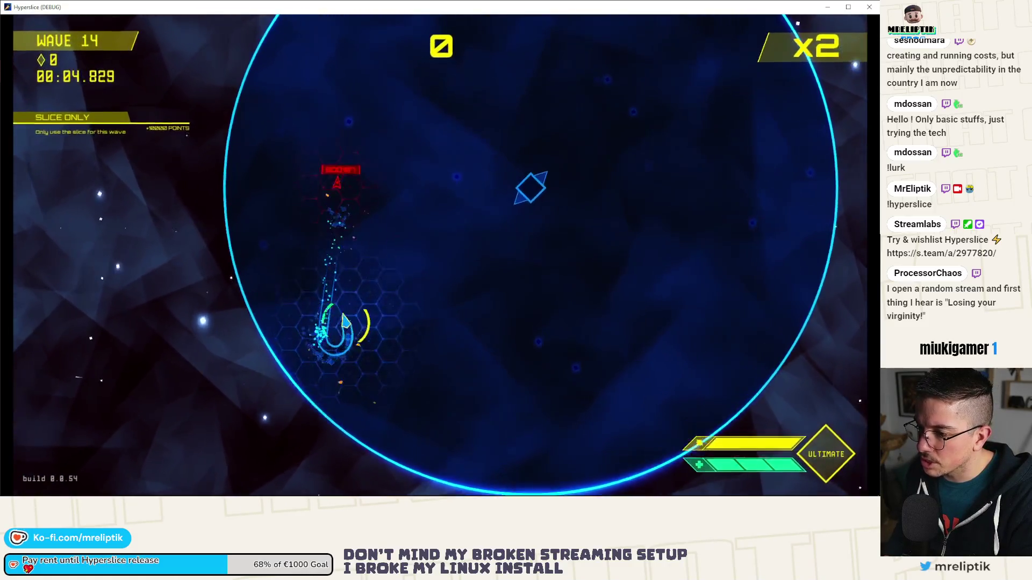
left_click(532, 230)
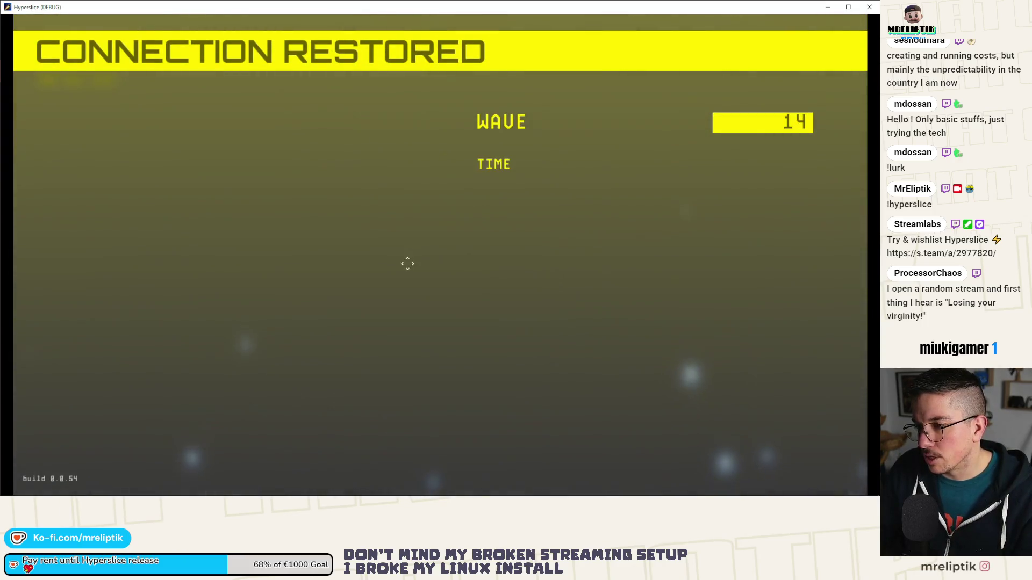
key("F8")
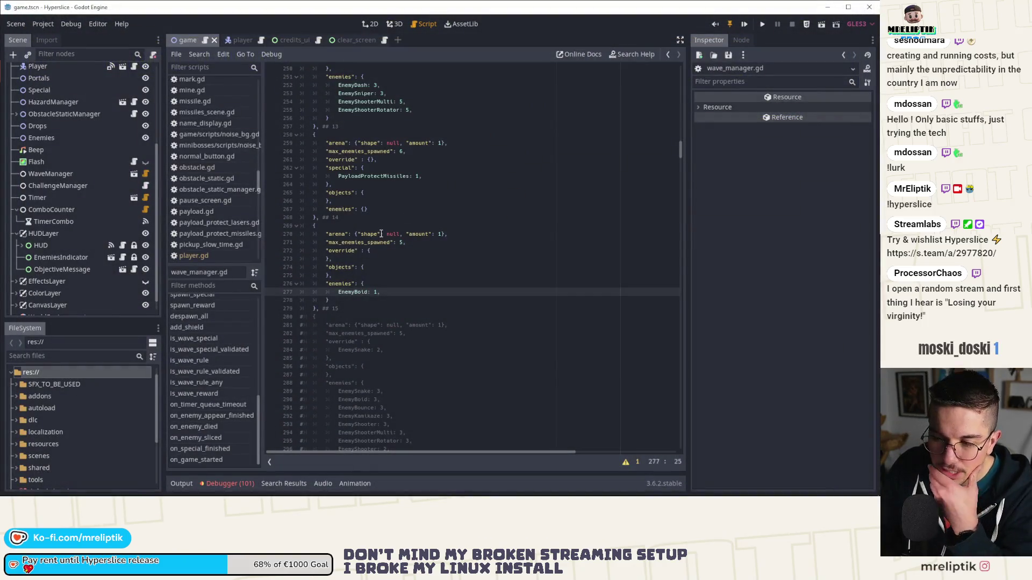
Step: Switch to the 2D view of the game scene and briefly check the Debugger's 101 errors
left_click(373, 24)
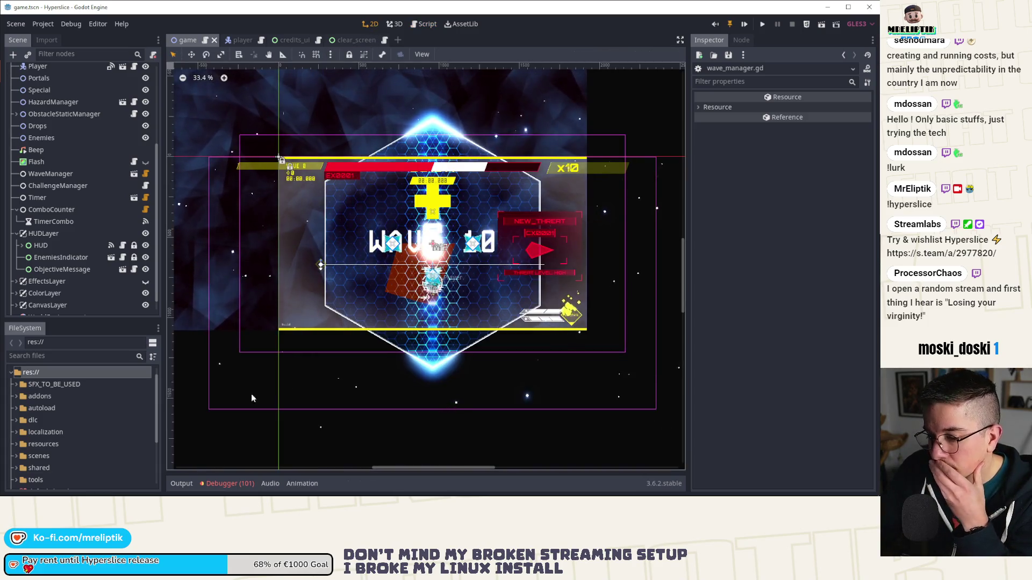
left_click(228, 484)
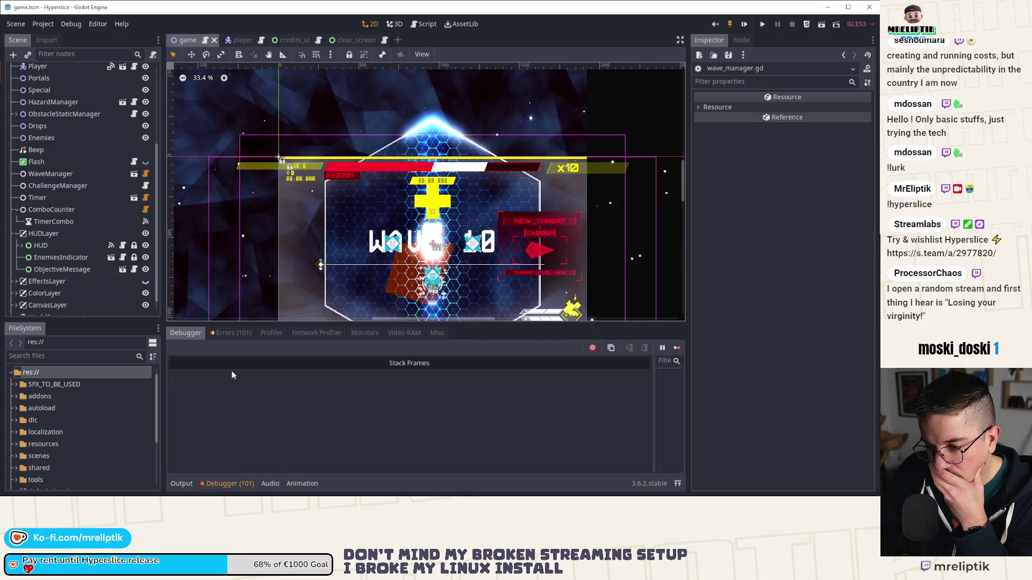
left_click(232, 333)
left_click(229, 483)
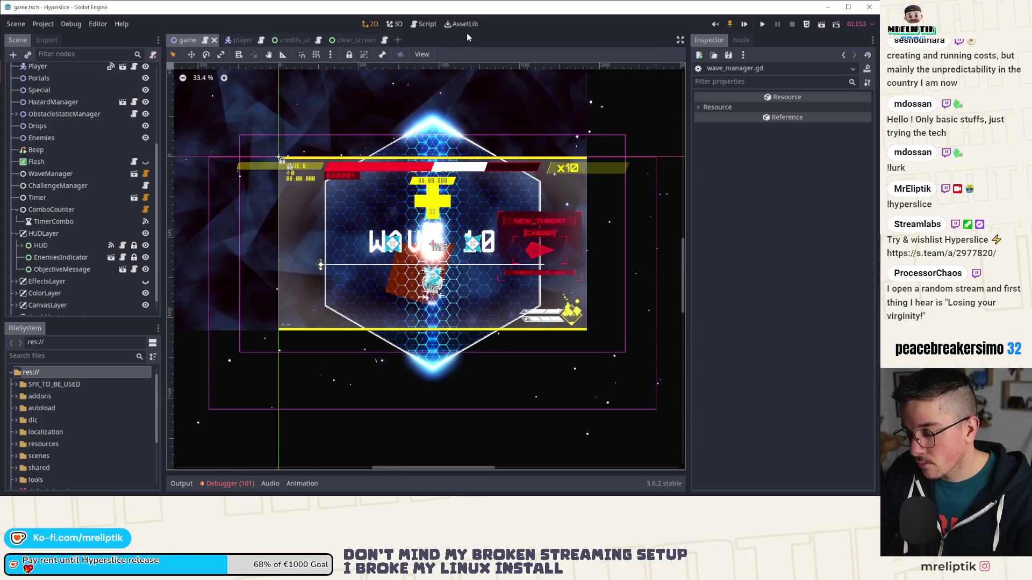
key("ctrl+shift+o")
type("pot")
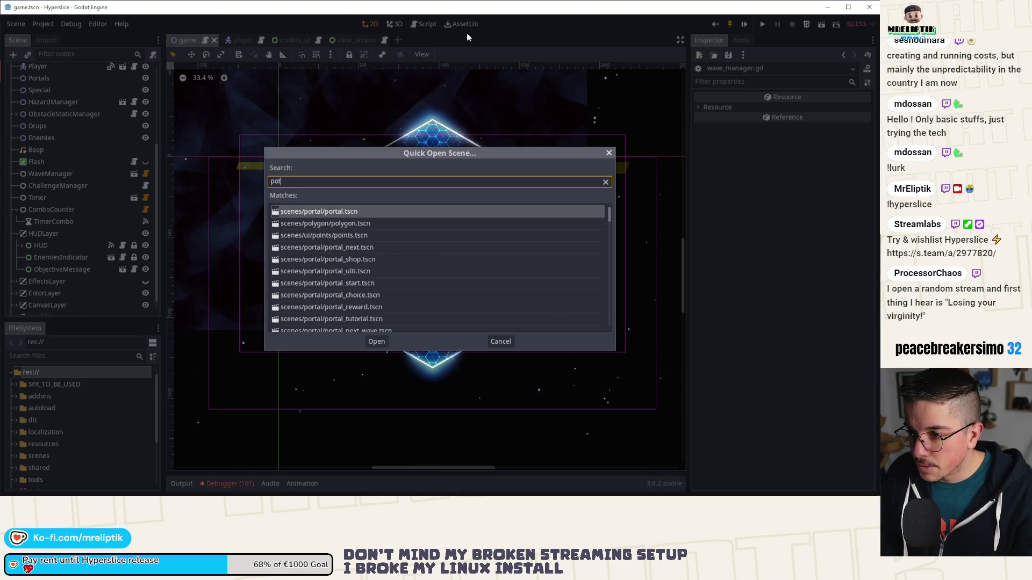
key("BackSpace")
type("rtal")
key("Down")
key("Down")
key("Down")
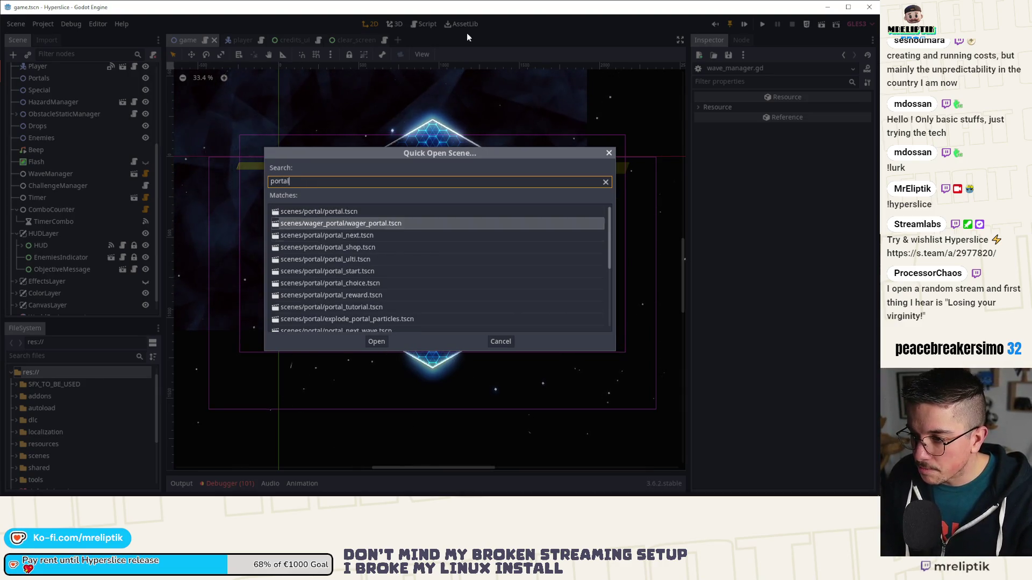
key("Return")
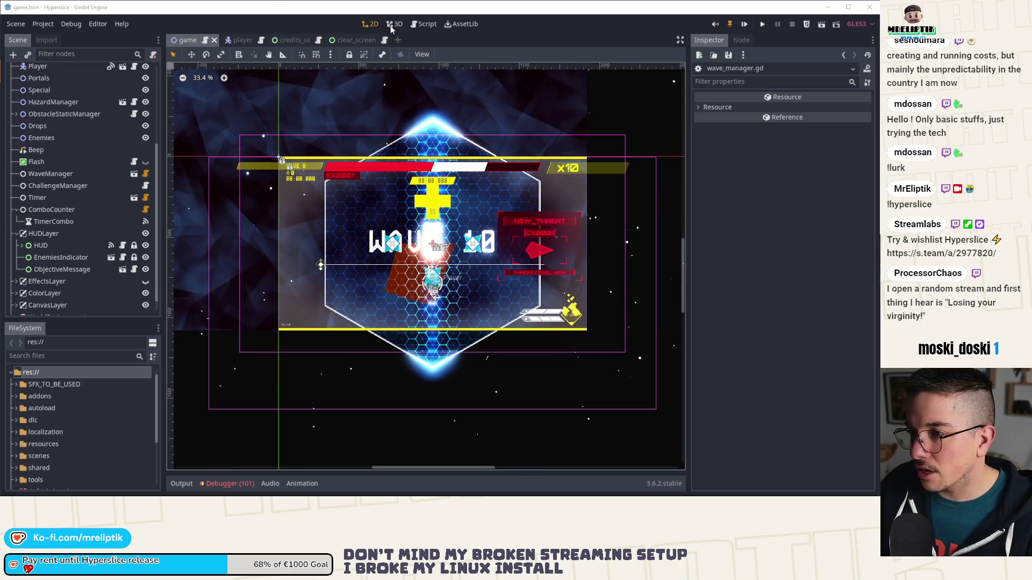
Step: Discard a new empty scene and open portal.tscn through the quick scene search
key("ctrl+n")
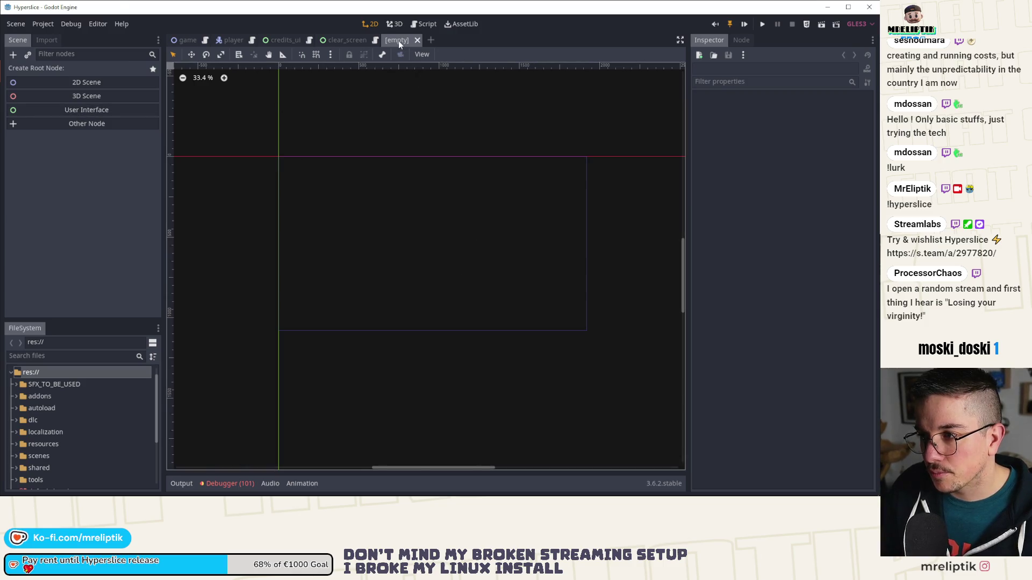
left_click(417, 40)
key("ctrl+shift+o")
type("portal")
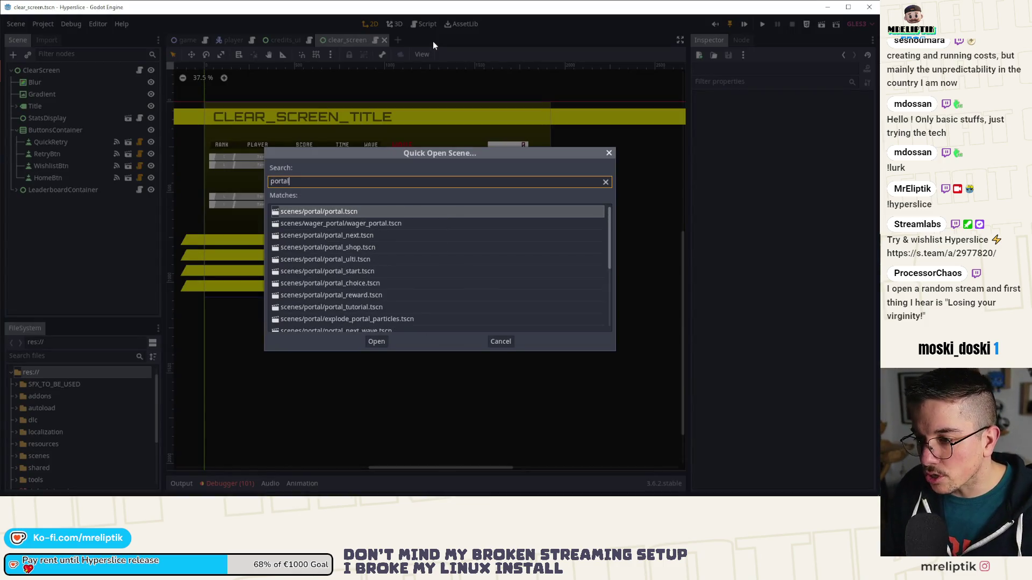
key("Return")
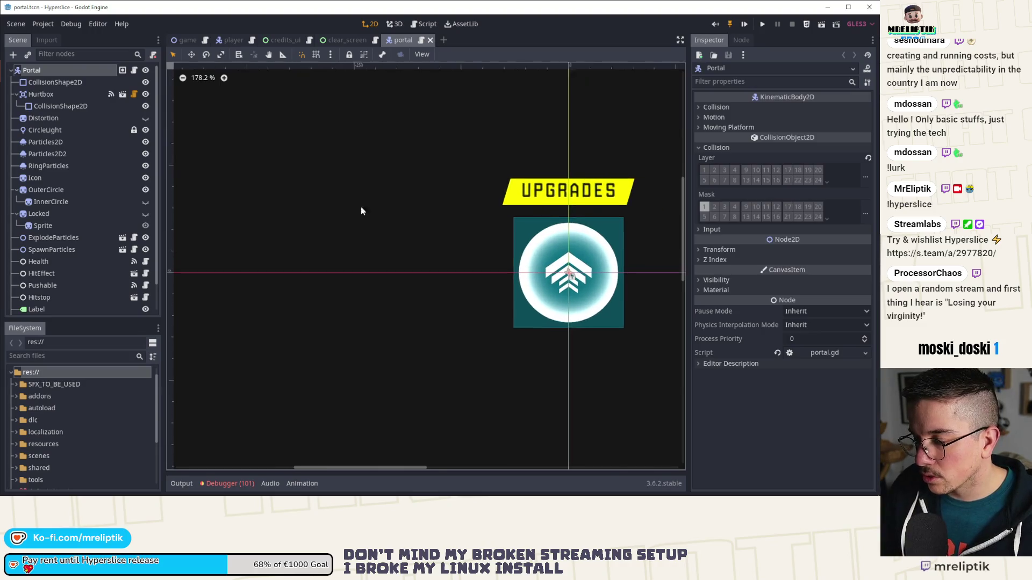
scroll(27, 227, "down", 2)
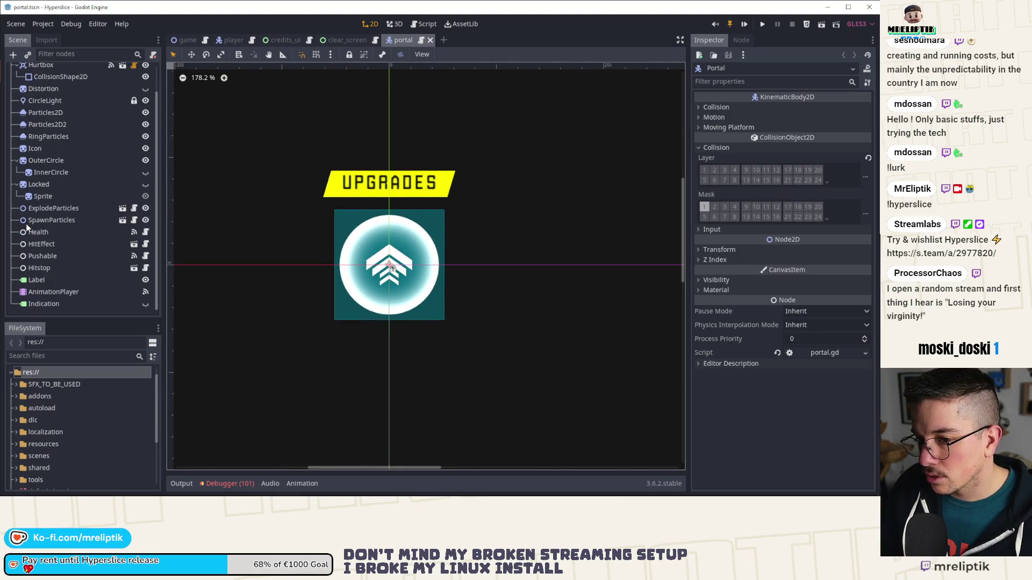
scroll(26, 226, "up", 2)
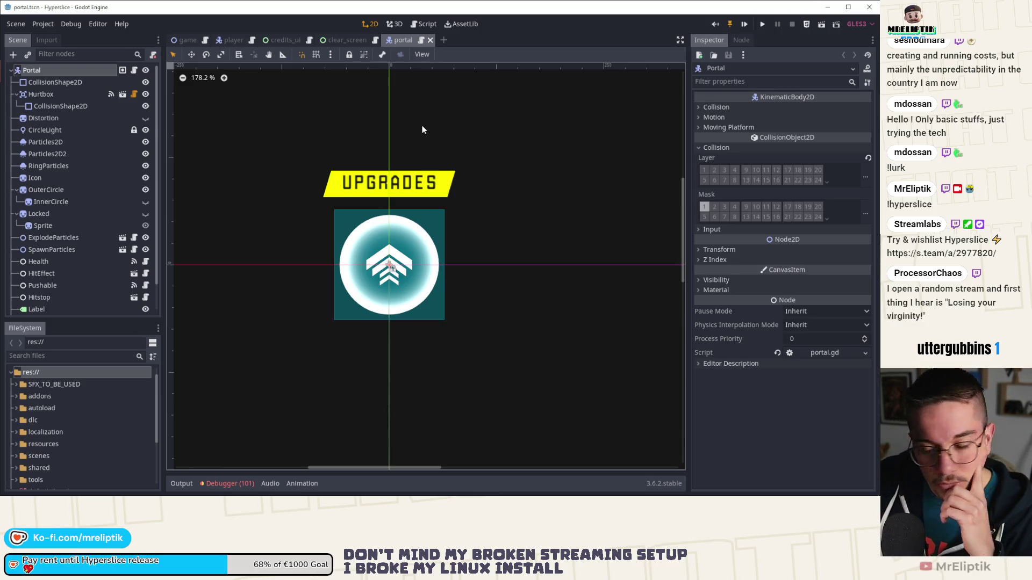
left_click(230, 483)
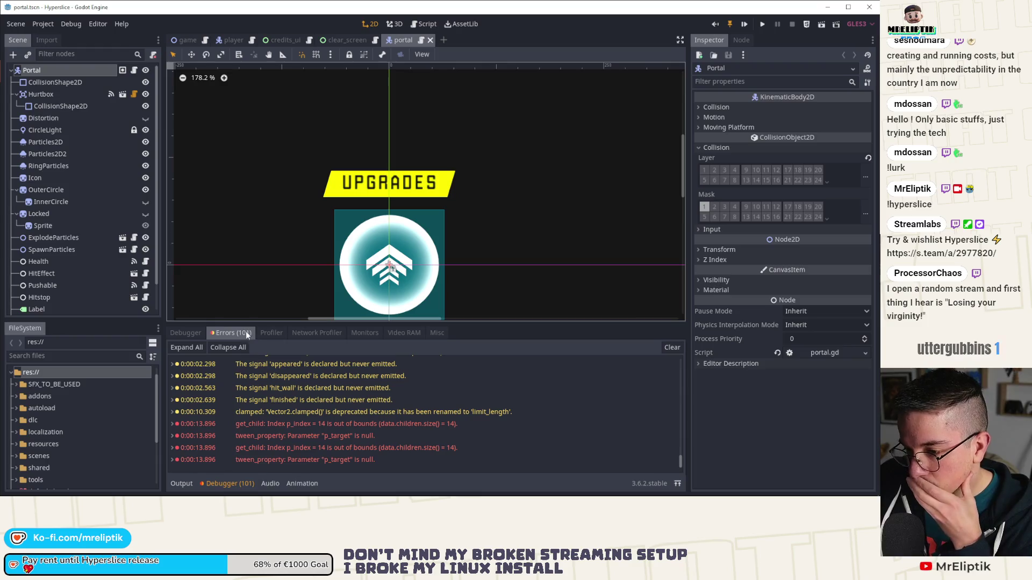
left_click(188, 334)
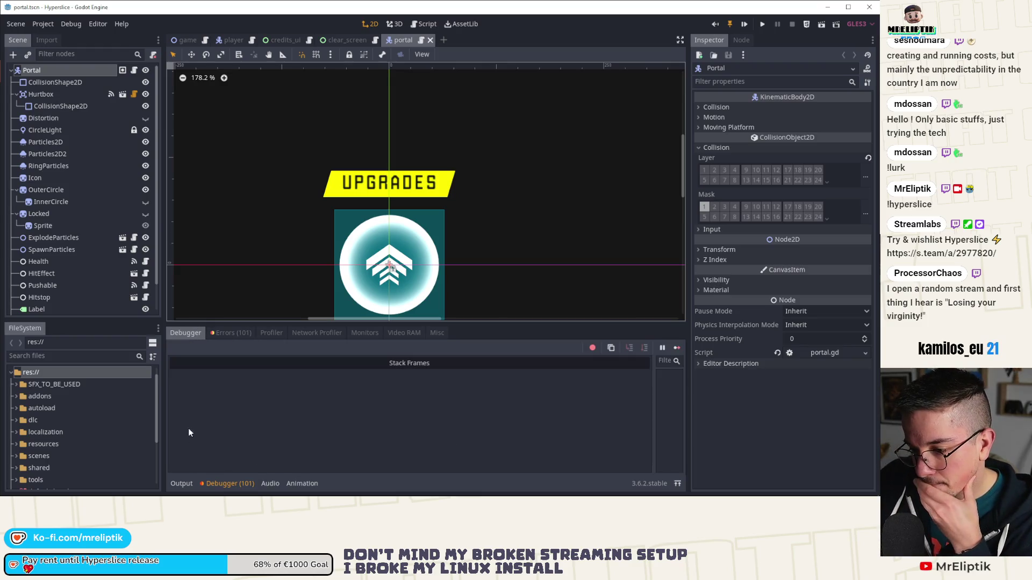
left_click(183, 483)
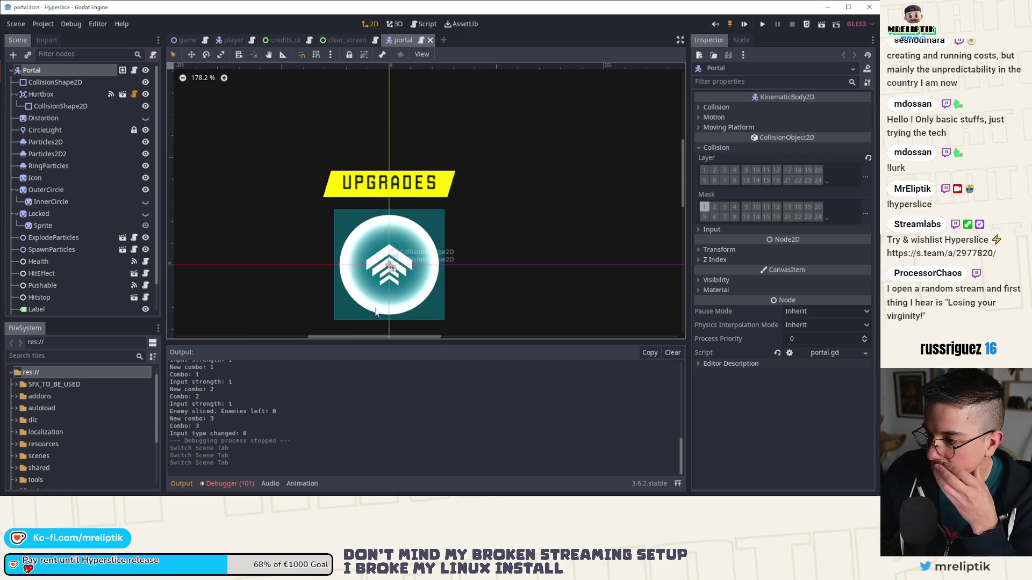
left_click(229, 483)
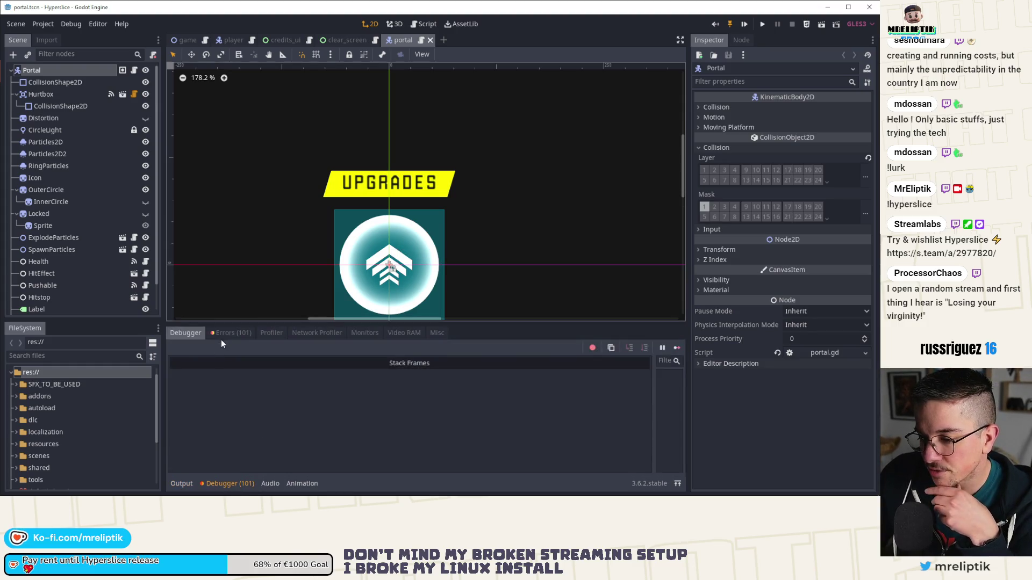
left_click(226, 333)
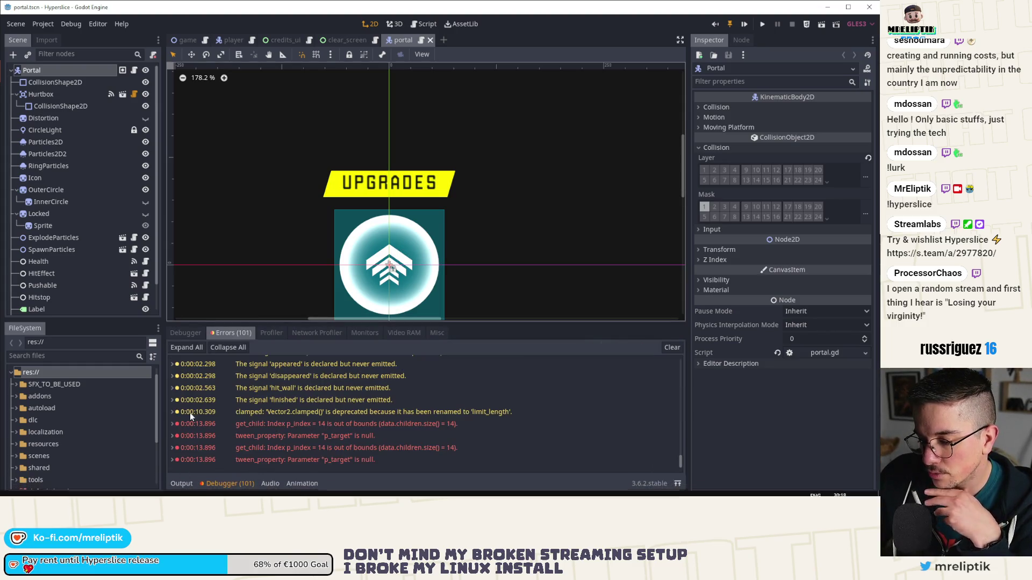
left_click(177, 485)
left_click(178, 484)
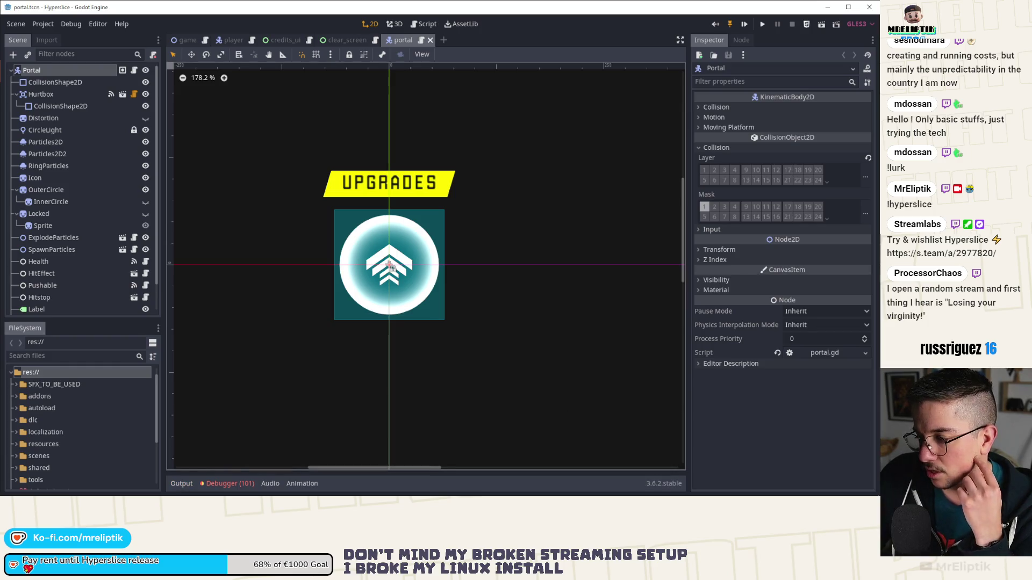
left_click(758, 487)
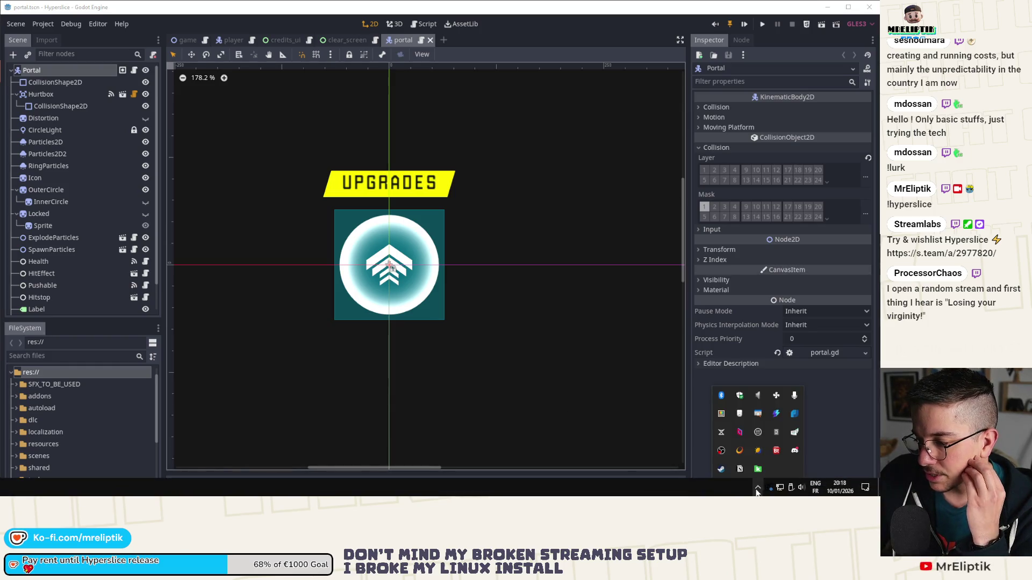
left_click(794, 451)
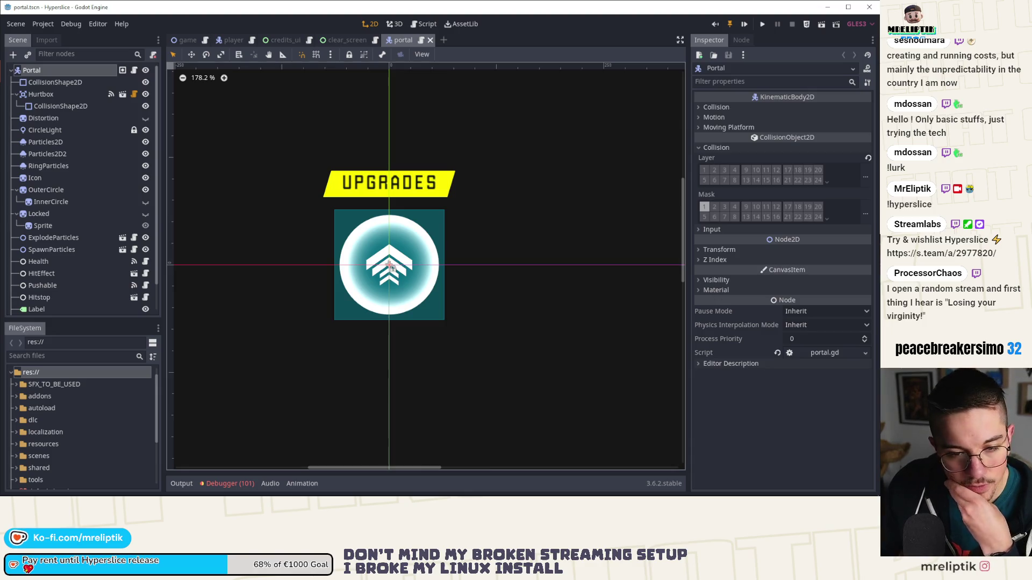
Step: Look through the clear_screen, portal and player scene tabs, ending on credits_ui
left_click(331, 43)
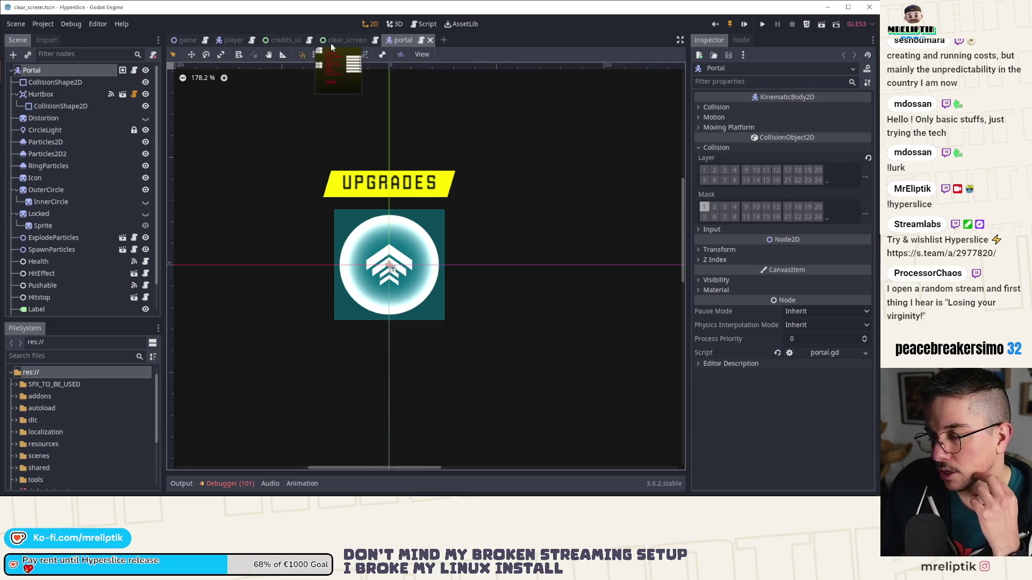
left_click(276, 42)
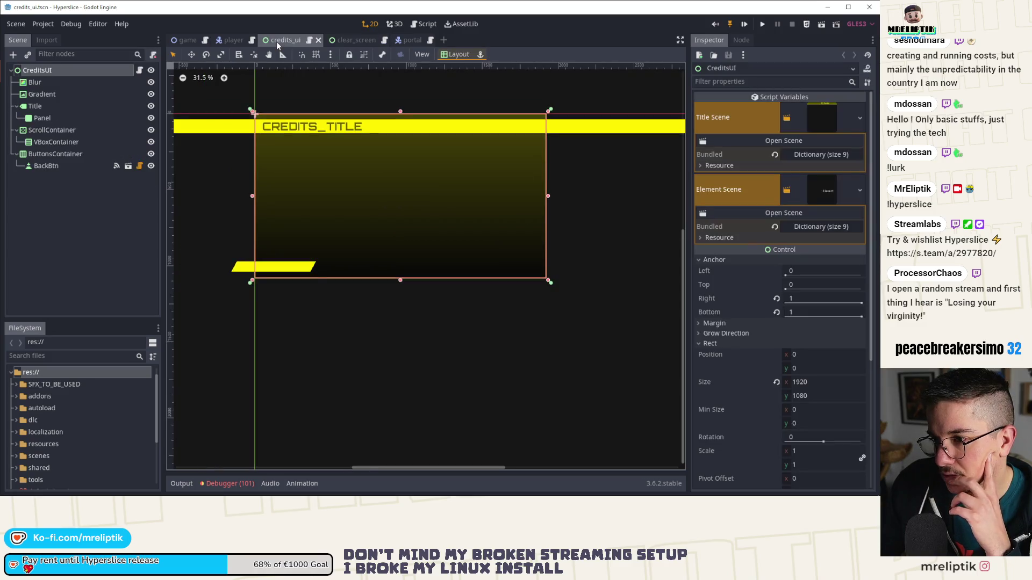
scroll(357, 183, "up", 1)
scroll(356, 184, "up", 2)
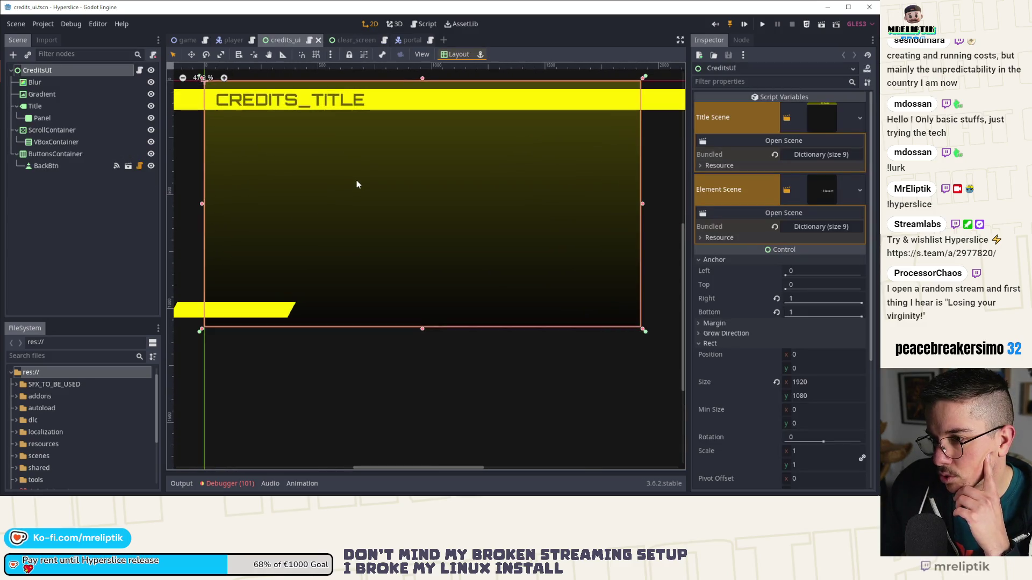
scroll(408, 142, "down", 1)
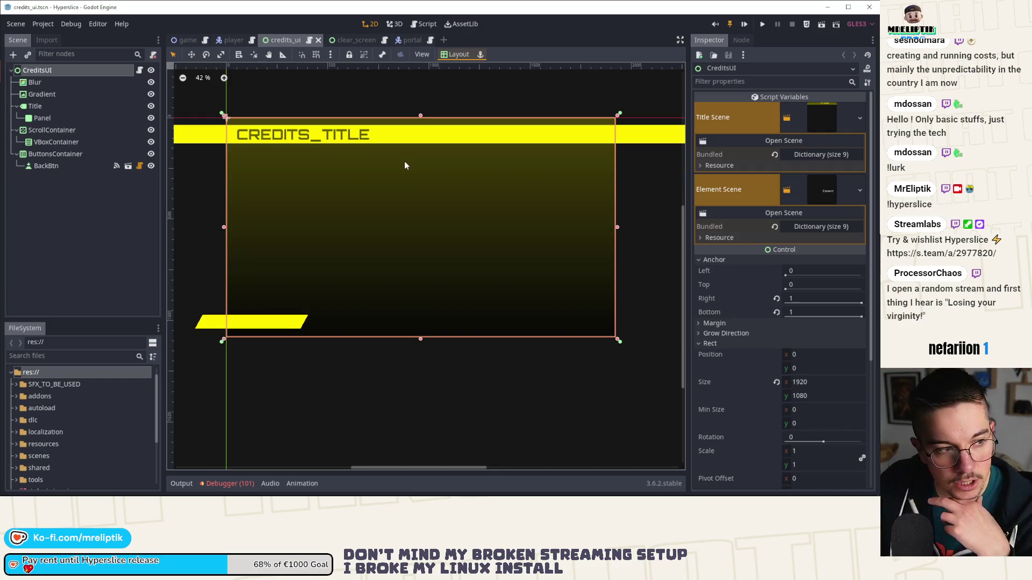
left_click(404, 40)
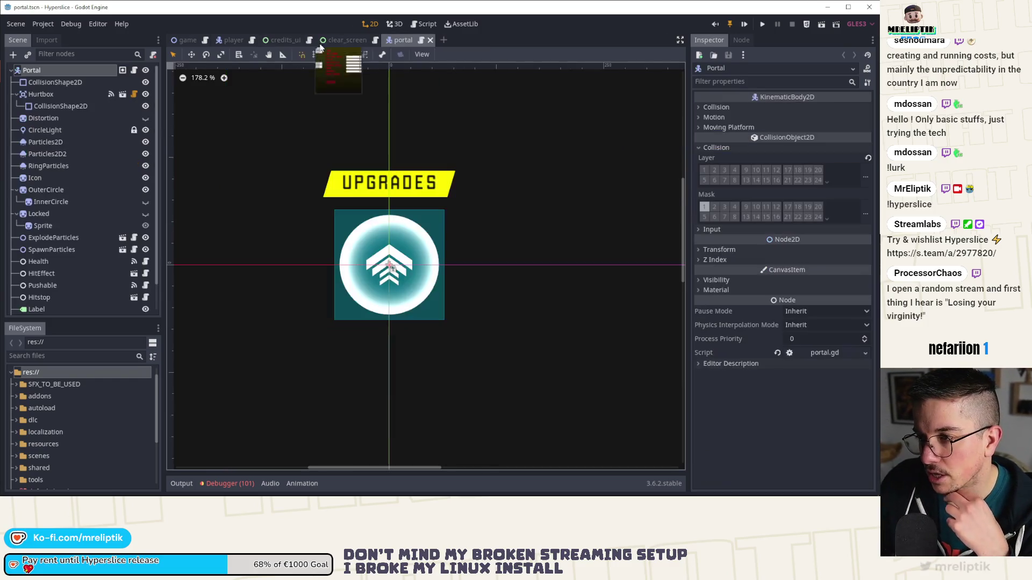
left_click(291, 41)
key("ctrl+shift+Tab")
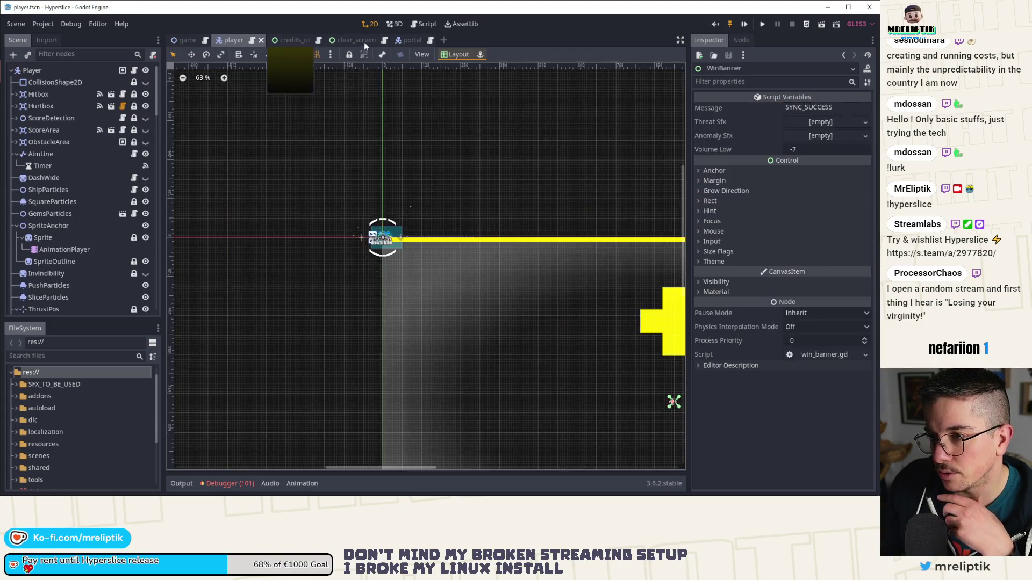
left_click(290, 40)
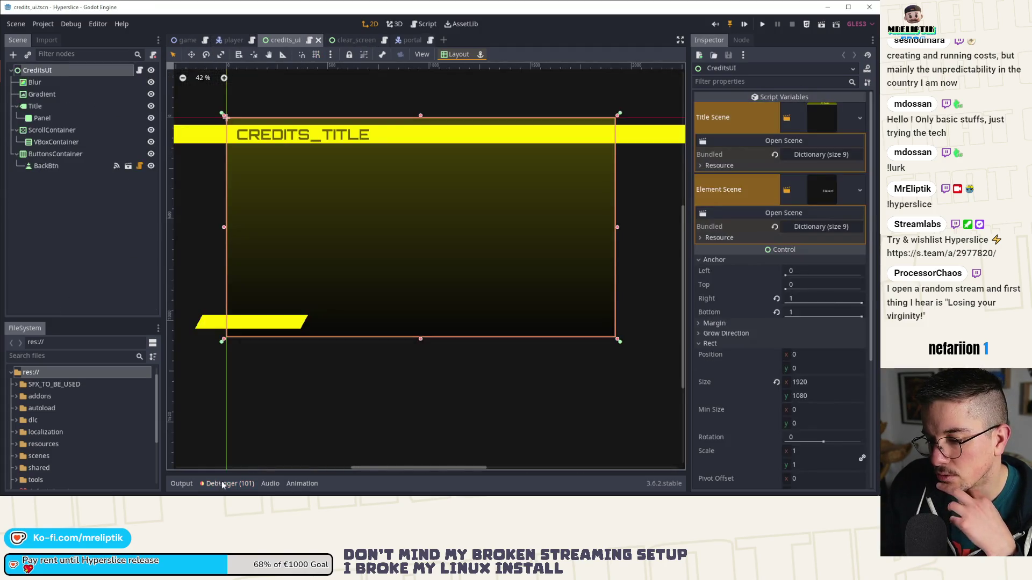
Step: Check the Debugger and Output panels, collapse them, and bring Notion's Hyperslice Tasks board forward
left_click(230, 484)
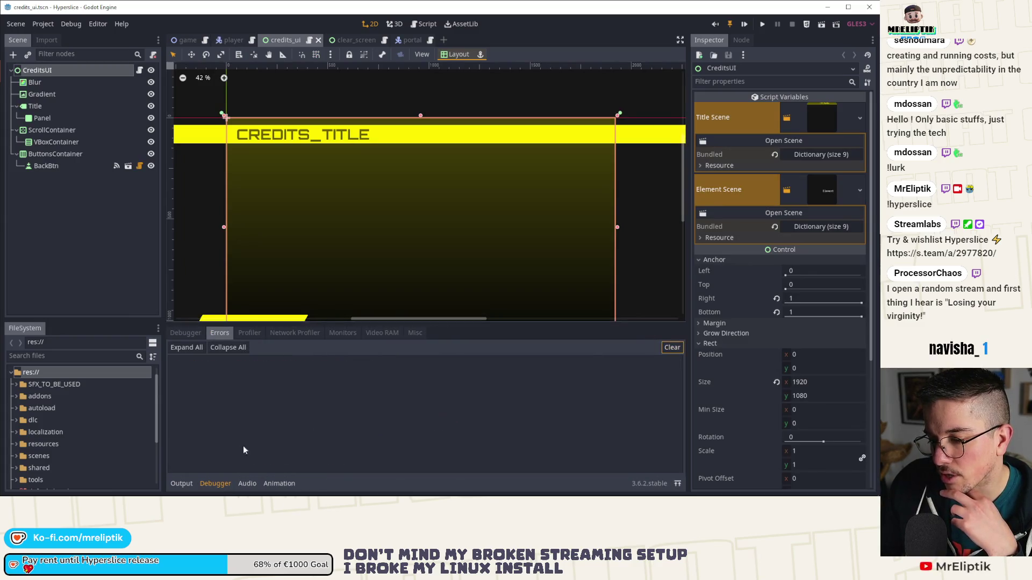
left_click(182, 483)
left_click(182, 483)
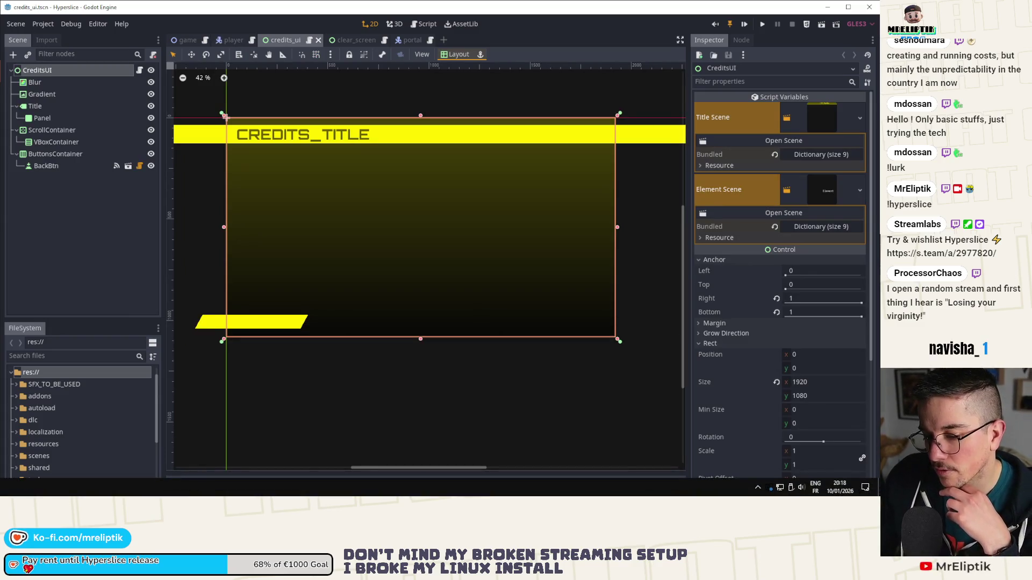
key("alt+Tab")
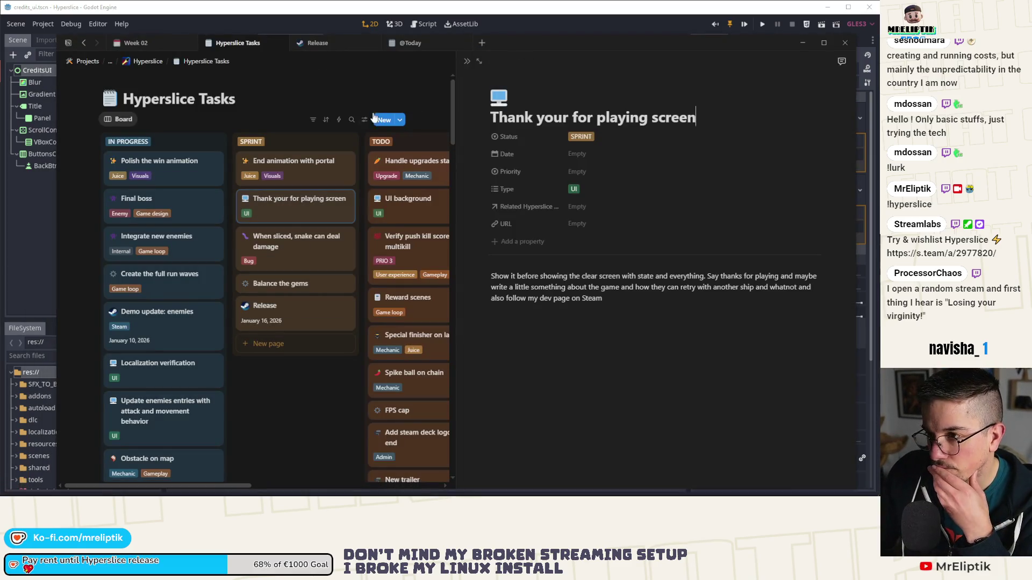
left_click(403, 43)
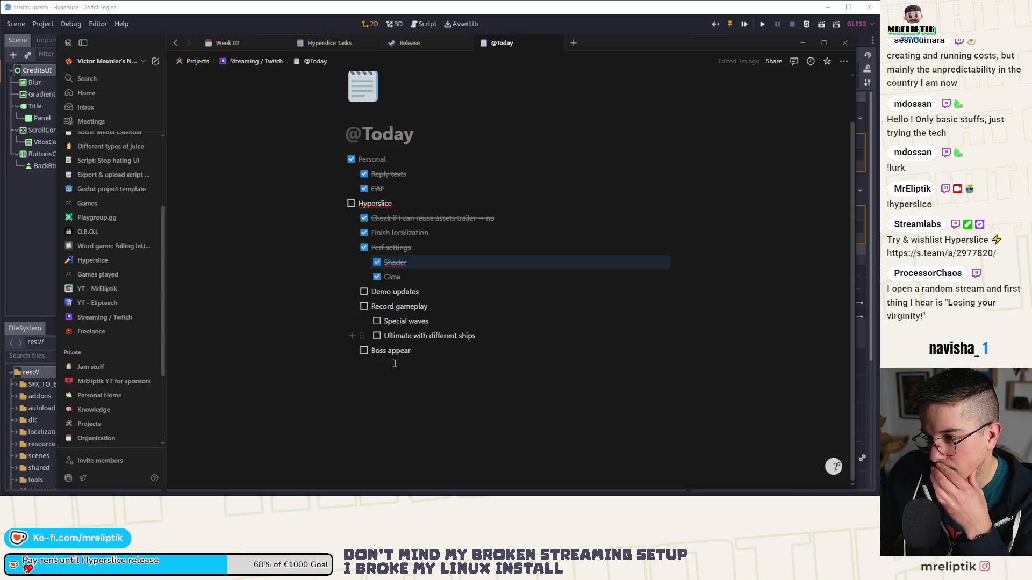
left_click(811, 42)
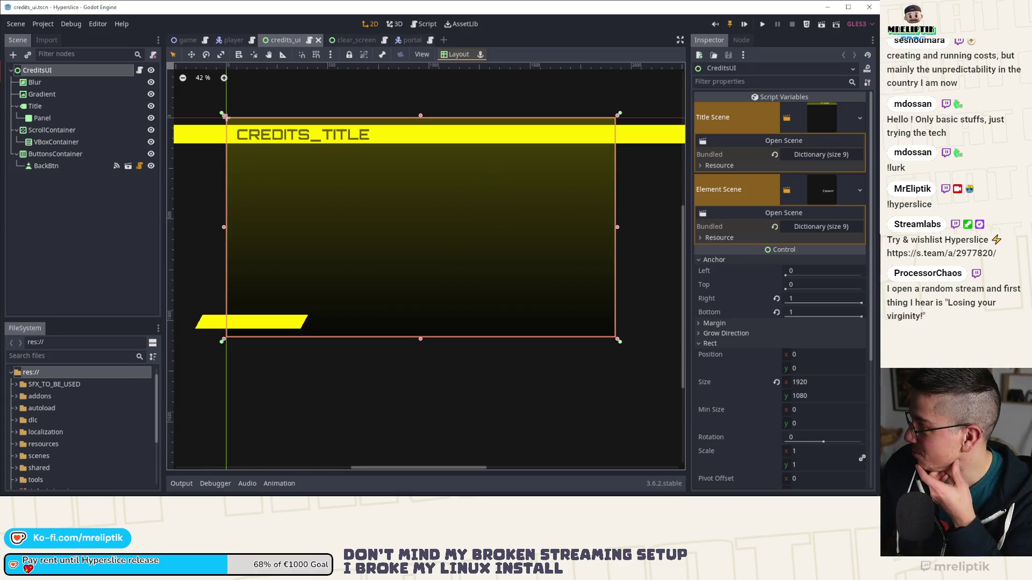
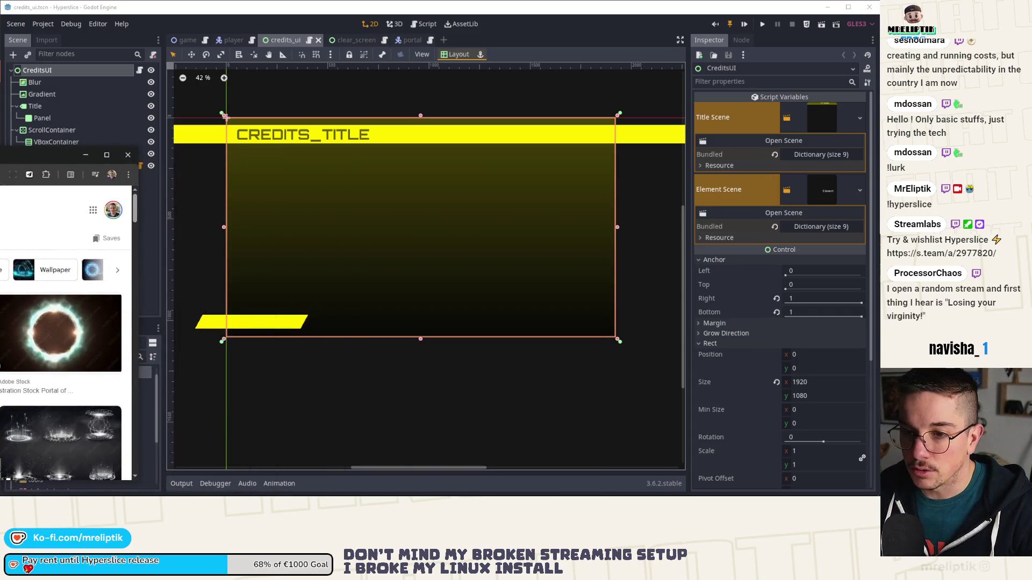
Step: Maximize Chrome and preview the blue vortex Getty portal image among the teleportation portal results
double_click(23, 156)
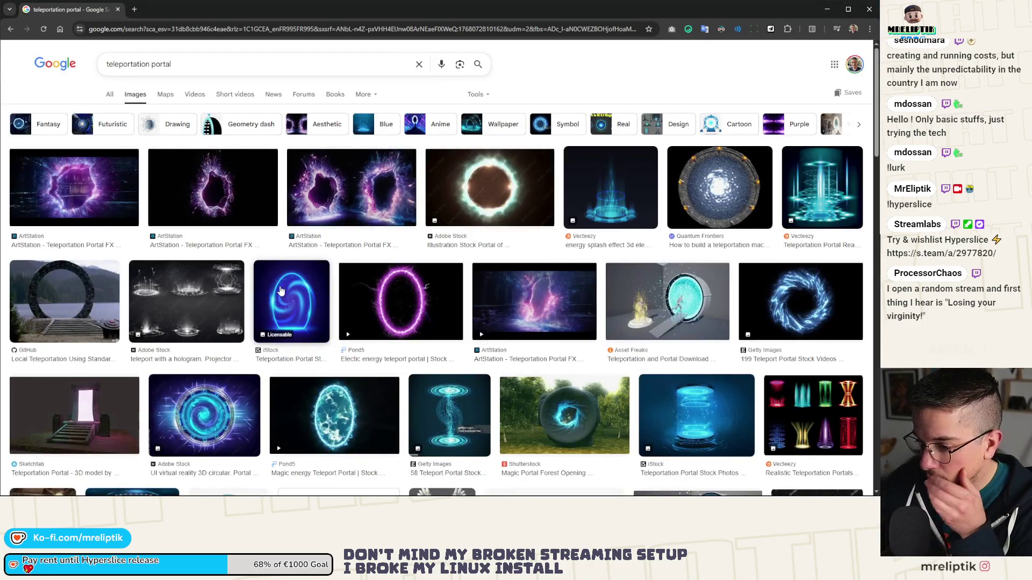
scroll(446, 299, "down", 1)
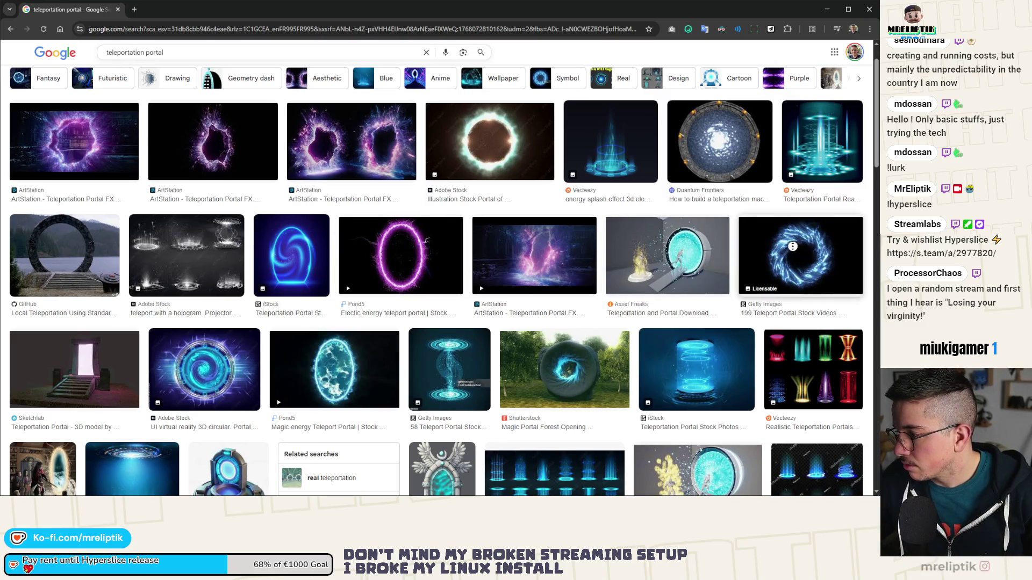
left_click(799, 244)
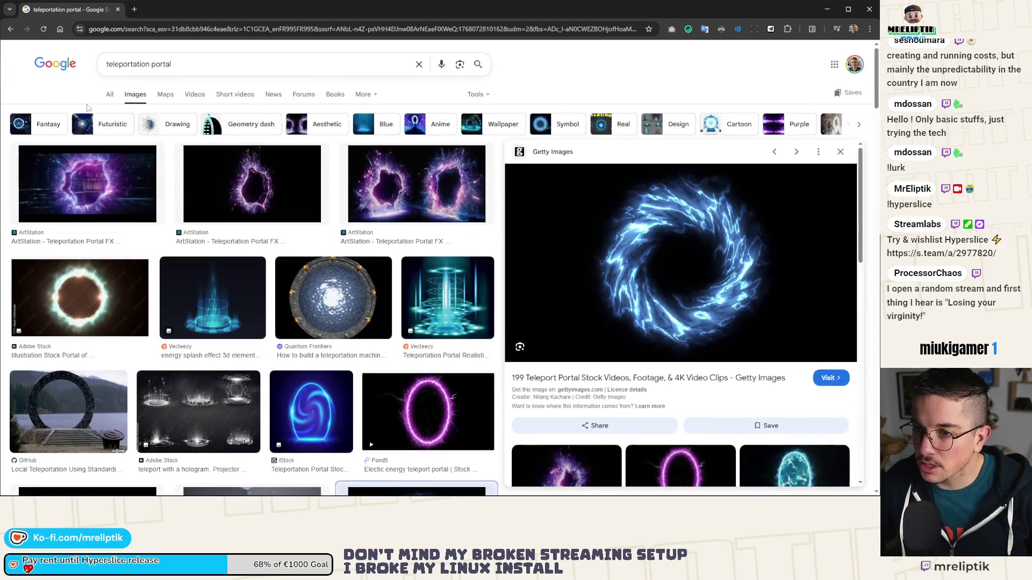
Step: Open a blank Google page in a new tab and switch to it
middle_click(49, 62)
scroll(202, 223, "down", 10)
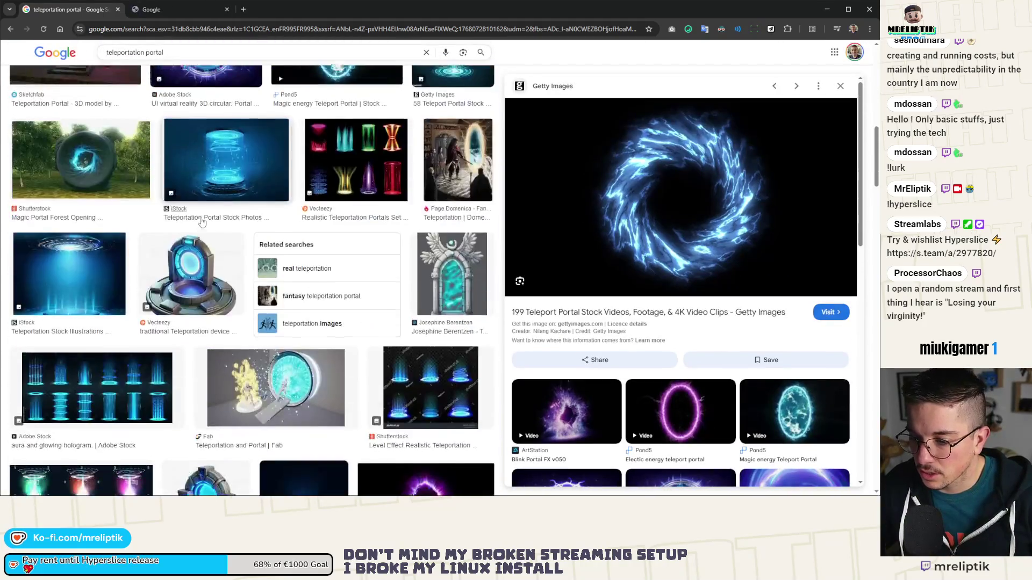
scroll(202, 222, "down", 4)
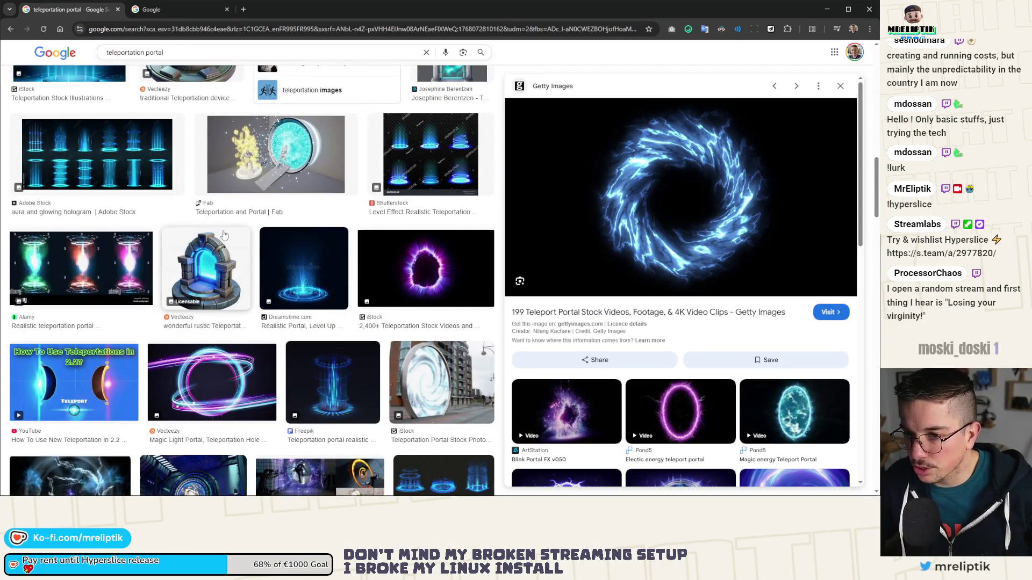
scroll(223, 234, "down", 3)
scroll(224, 235, "down", 3)
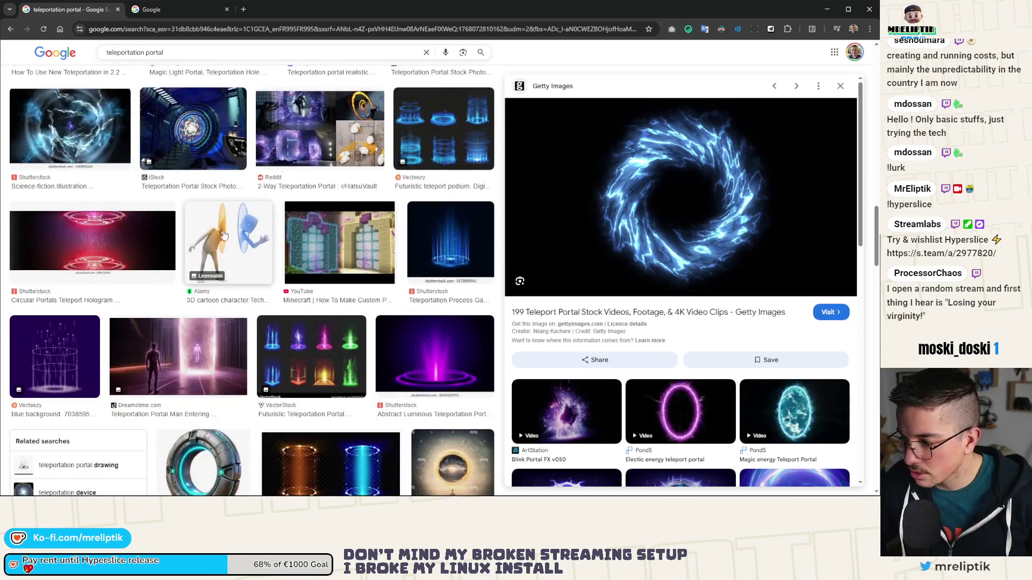
scroll(224, 235, "down", 3)
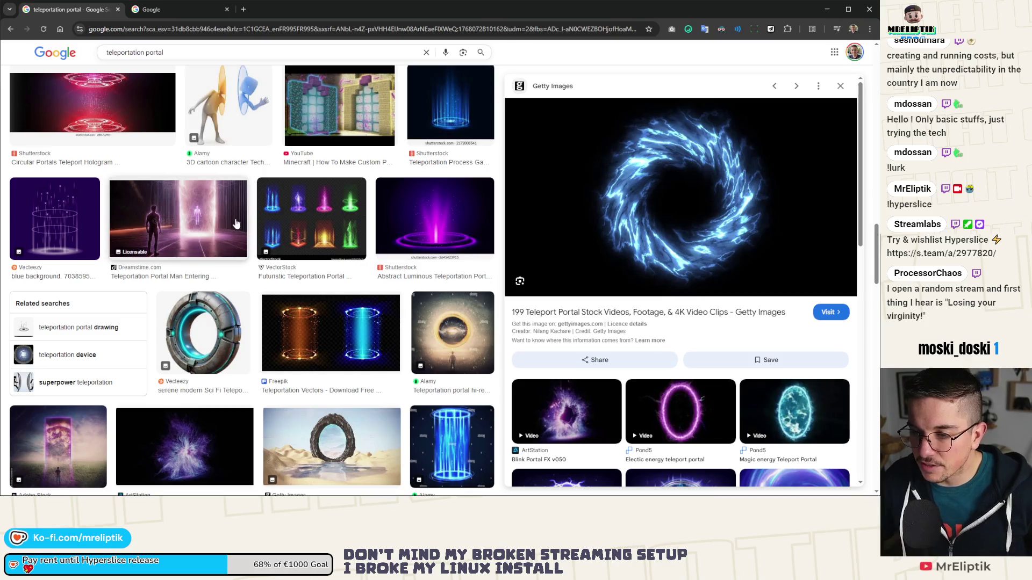
scroll(235, 225, "down", 10)
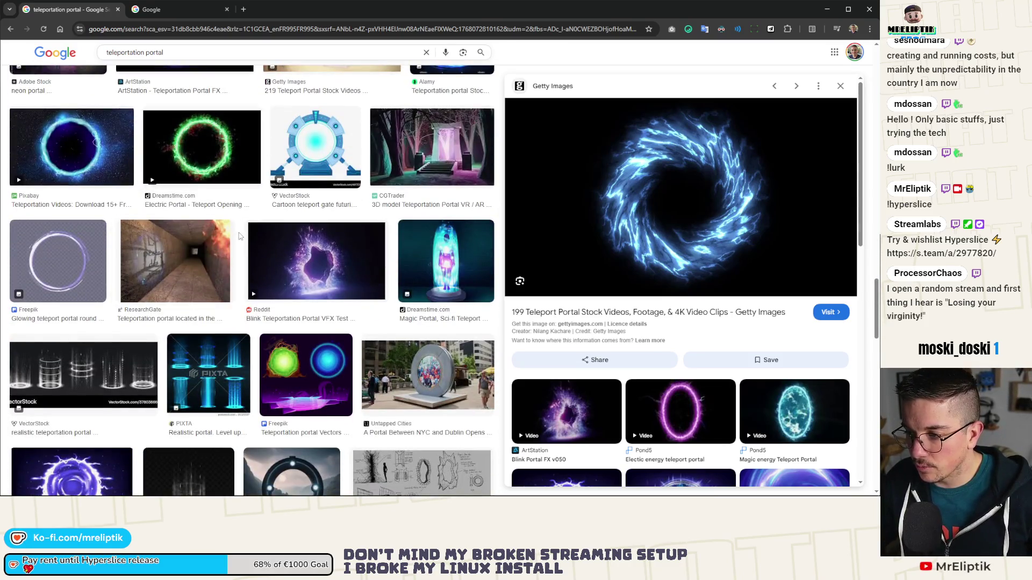
scroll(240, 236, "down", 3)
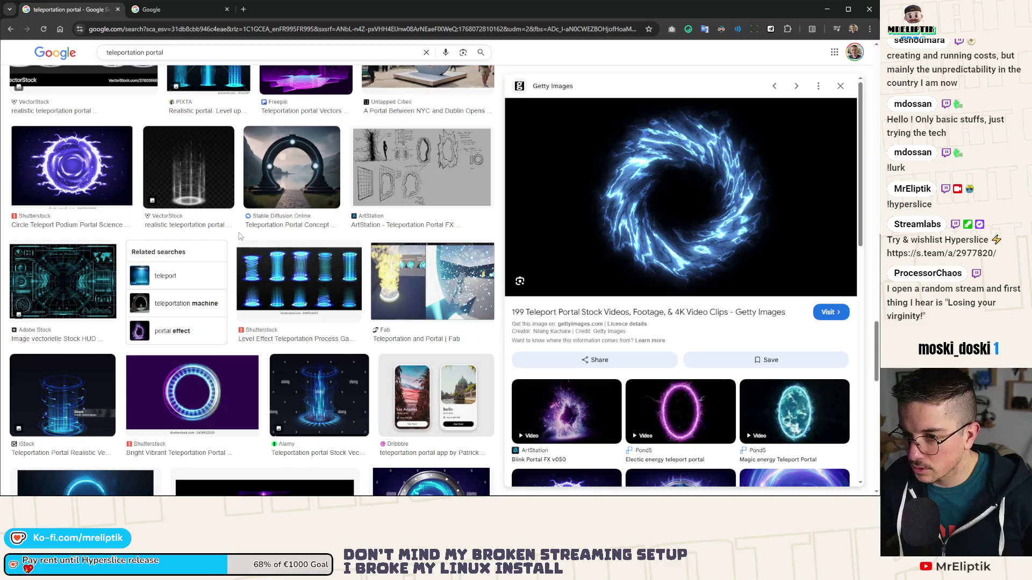
scroll(239, 236, "down", 3)
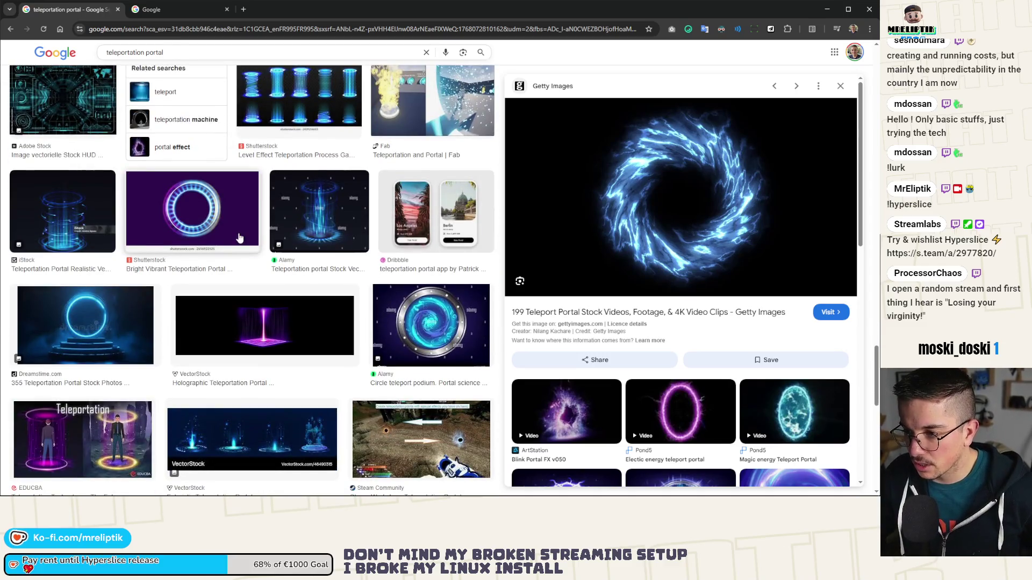
scroll(240, 237, "down", 3)
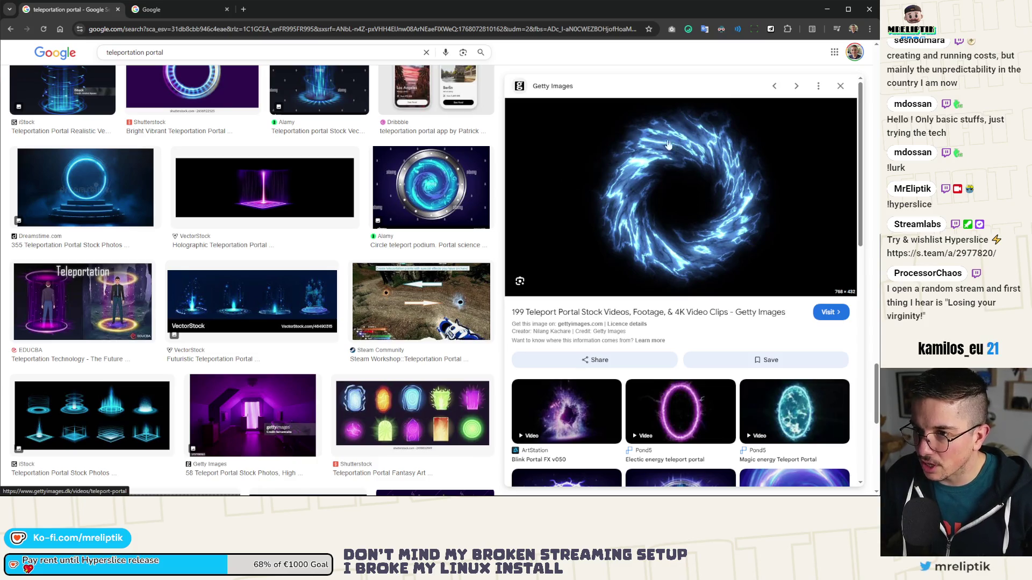
left_click(206, 8)
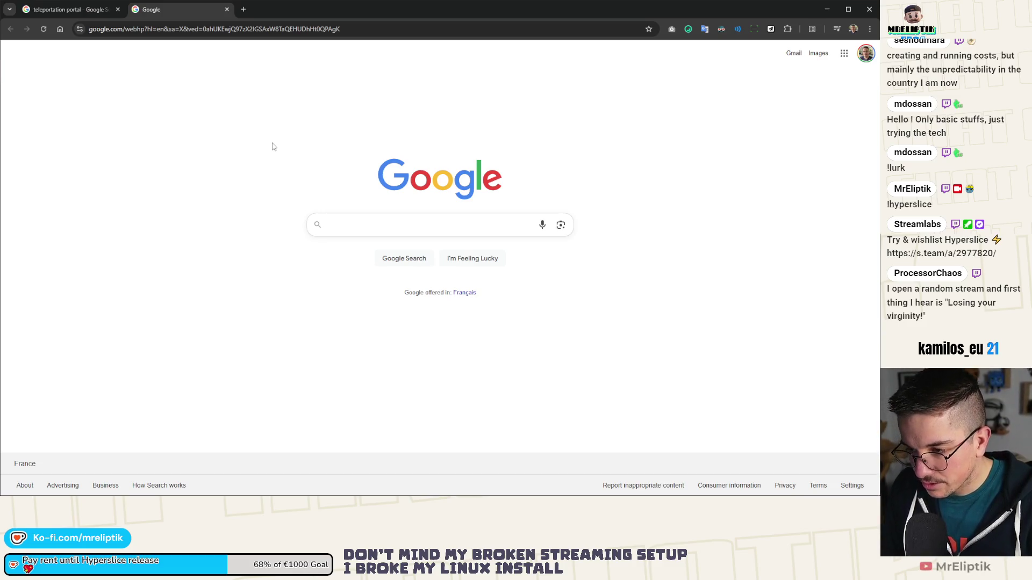
Step: Search 'spiral shader' and open the Reddit thread and Godot Shaders spiral page in new tabs
type("spiral shader")
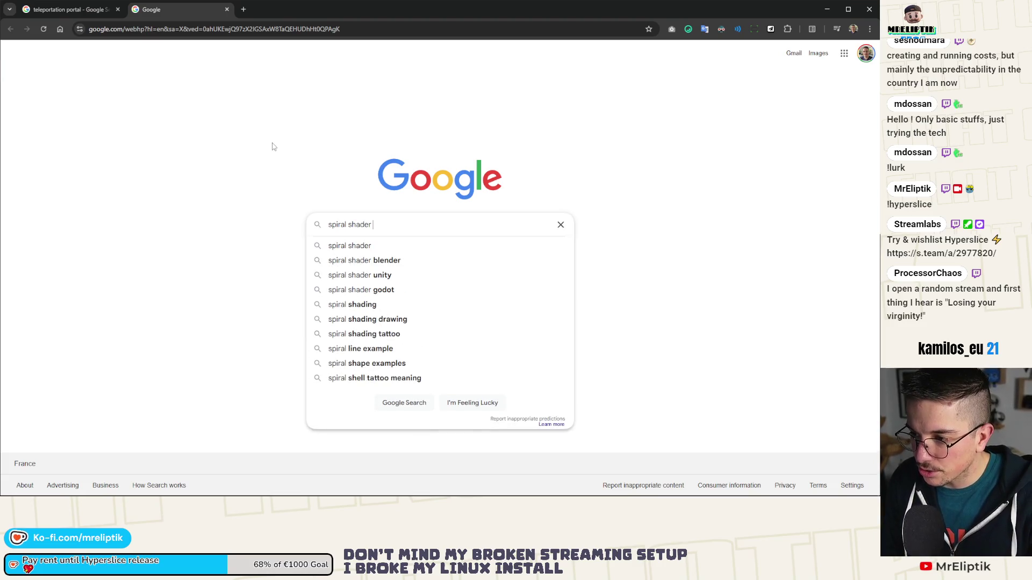
key("Return")
middle_click(190, 145)
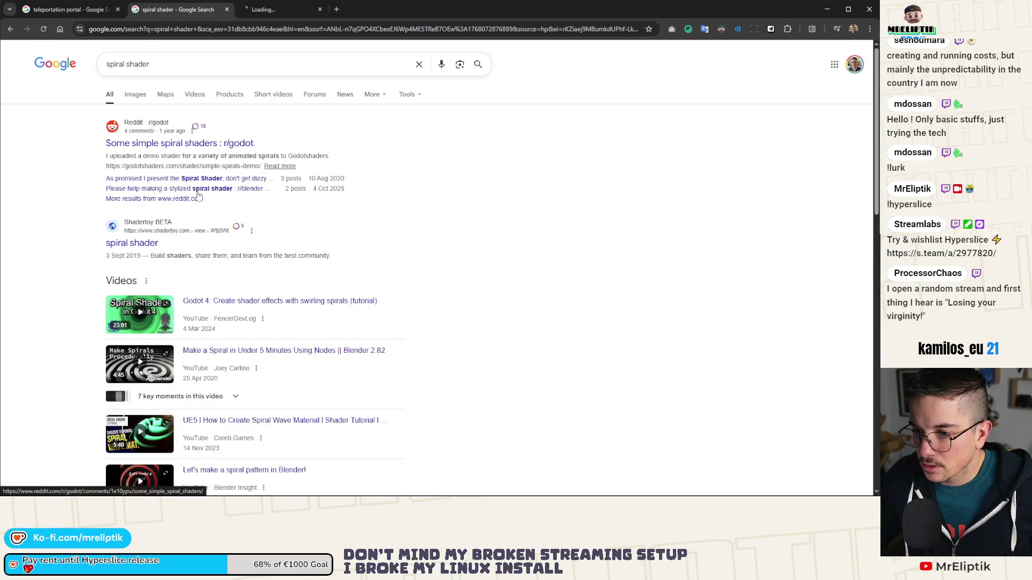
scroll(124, 317, "down", 3)
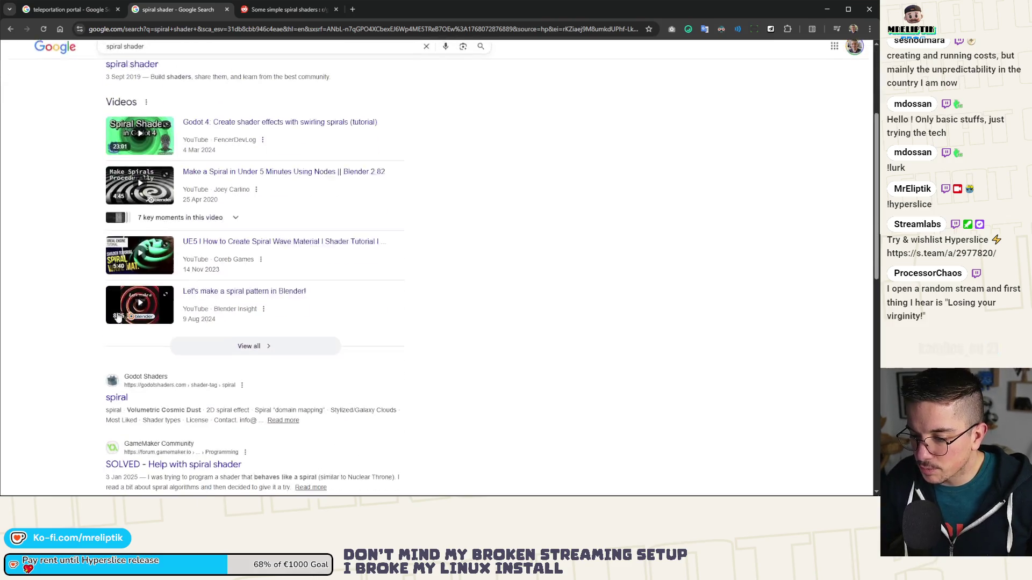
middle_click(116, 392)
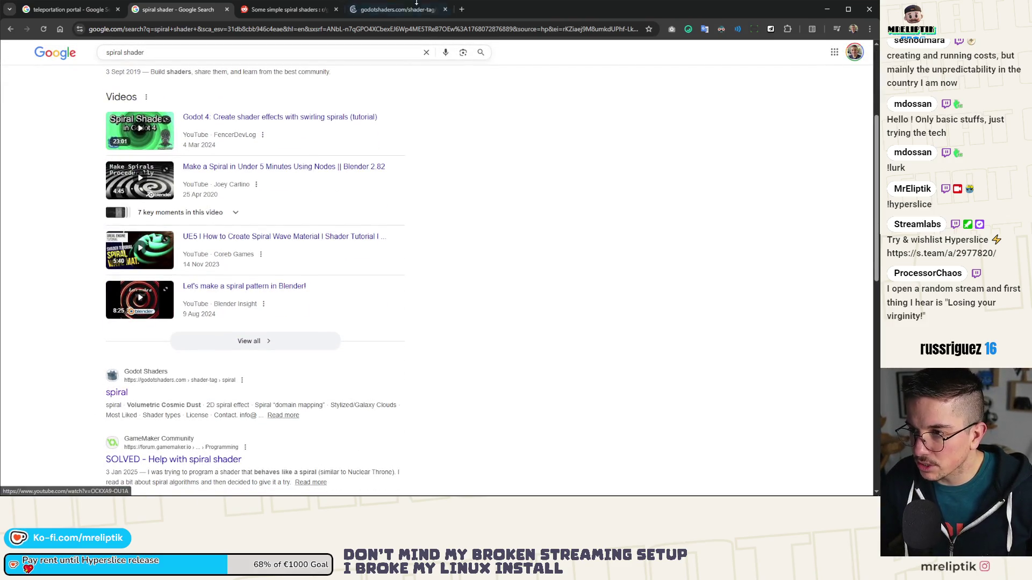
left_click(390, 11)
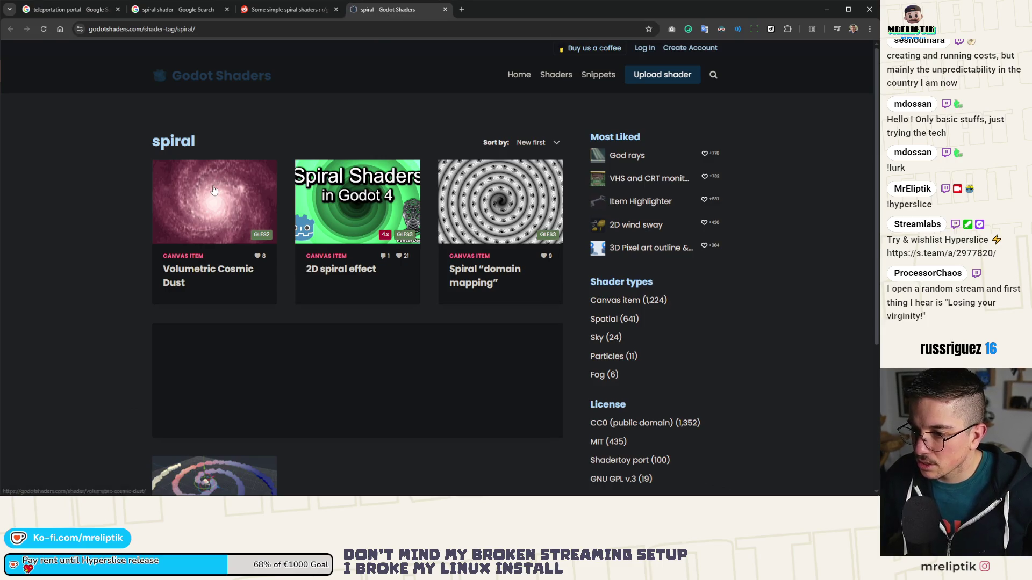
Step: Scroll the 2D spiral effect page's shader code, related shaders and Live Preview, ending on the preview
scroll(156, 234, "down", 4)
scroll(161, 237, "up", 4)
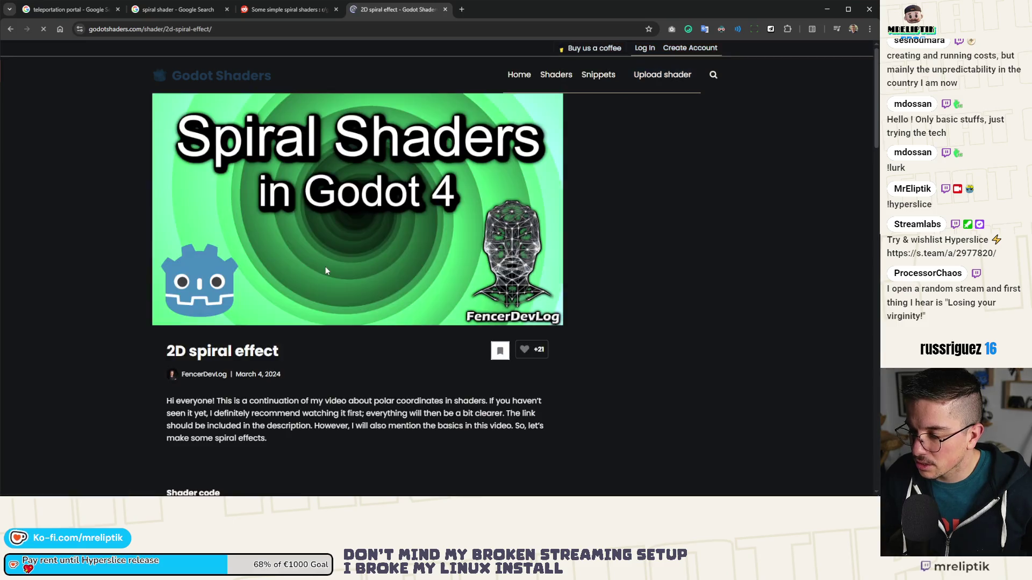
scroll(360, 216, "down", 6)
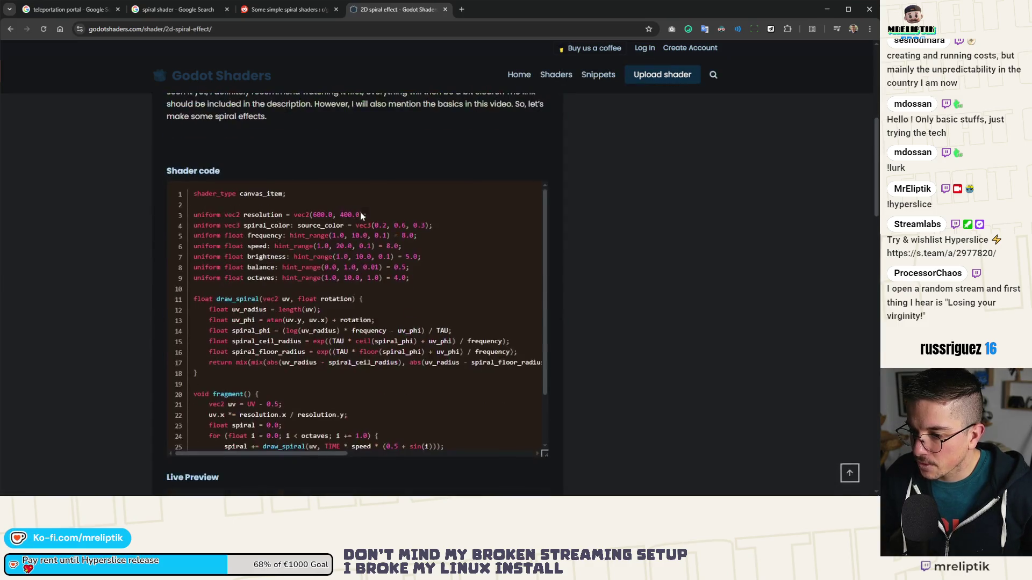
scroll(371, 336, "down", 1)
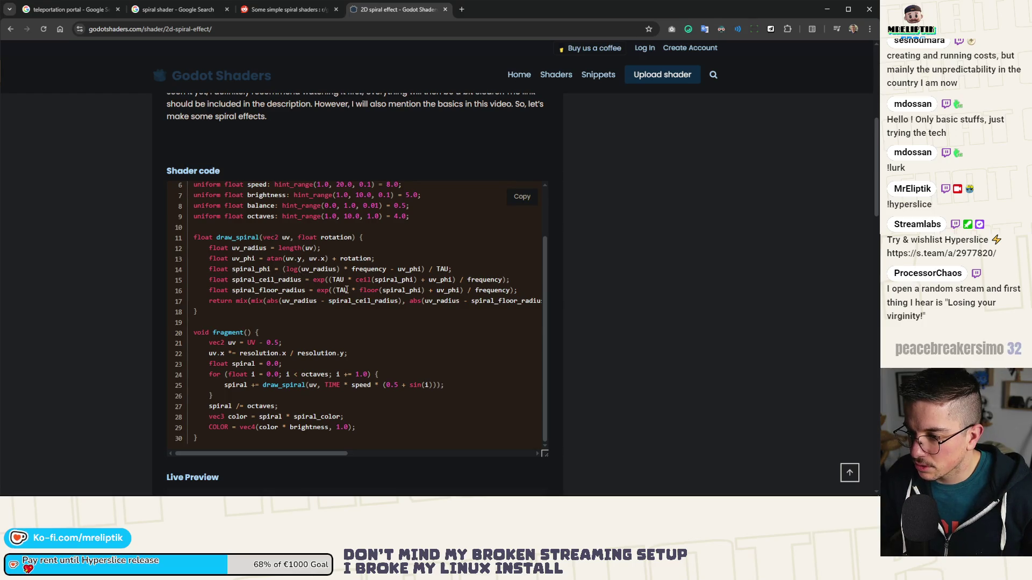
scroll(333, 279, "down", 2)
scroll(283, 241, "down", 6)
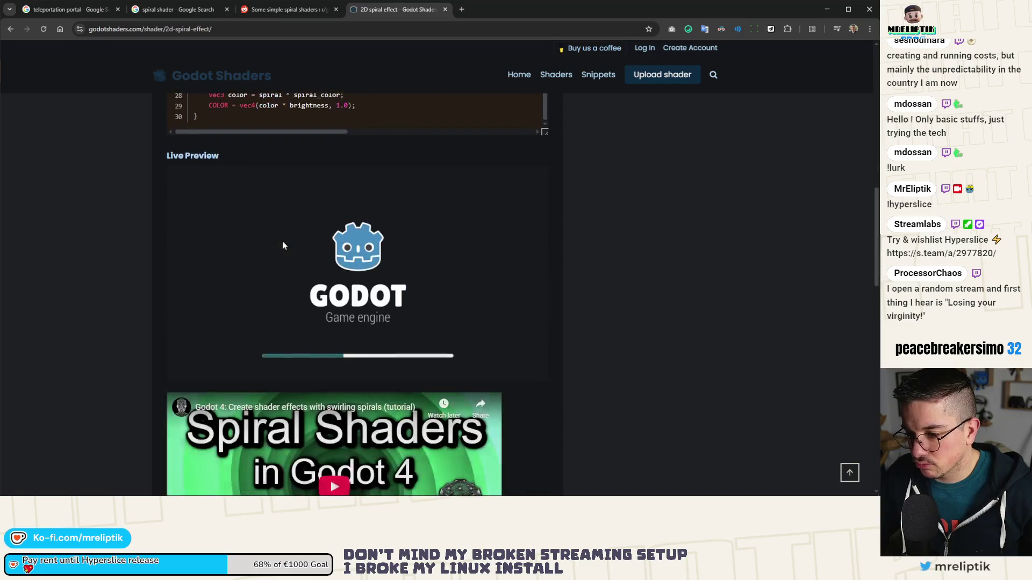
scroll(284, 245, "up", 1)
scroll(283, 246, "up", 2)
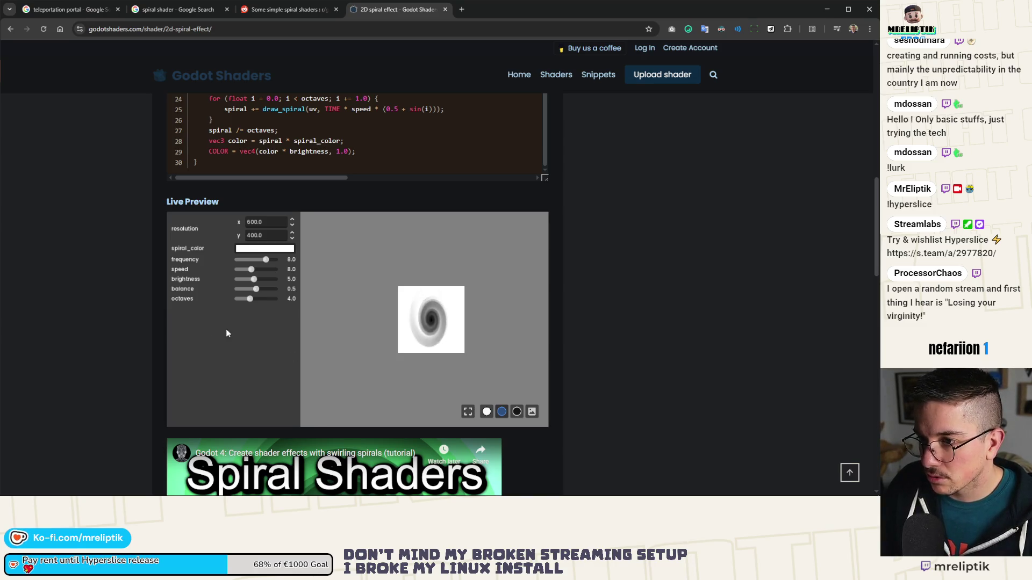
scroll(623, 317, "down", 8)
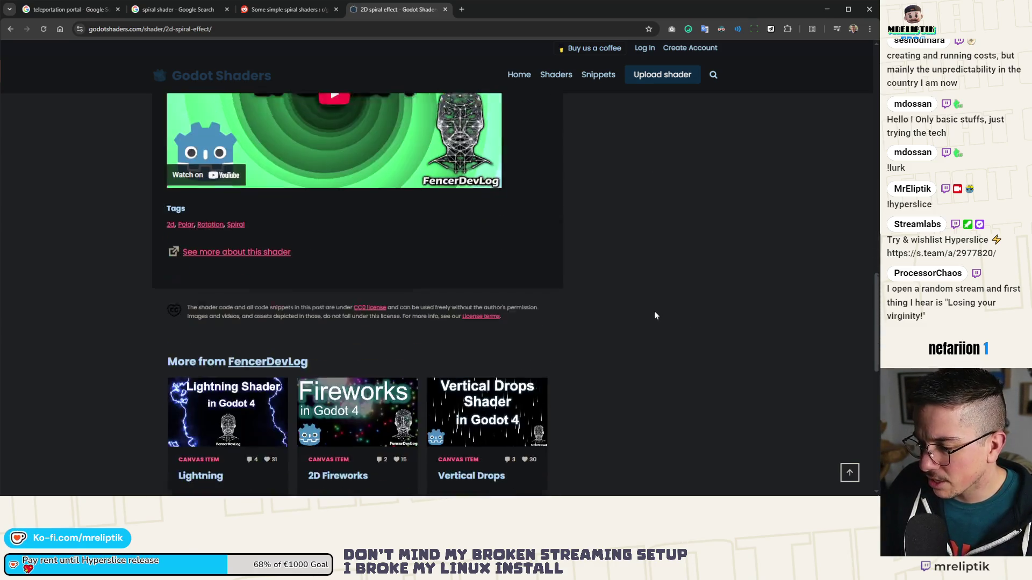
scroll(655, 315, "down", 3)
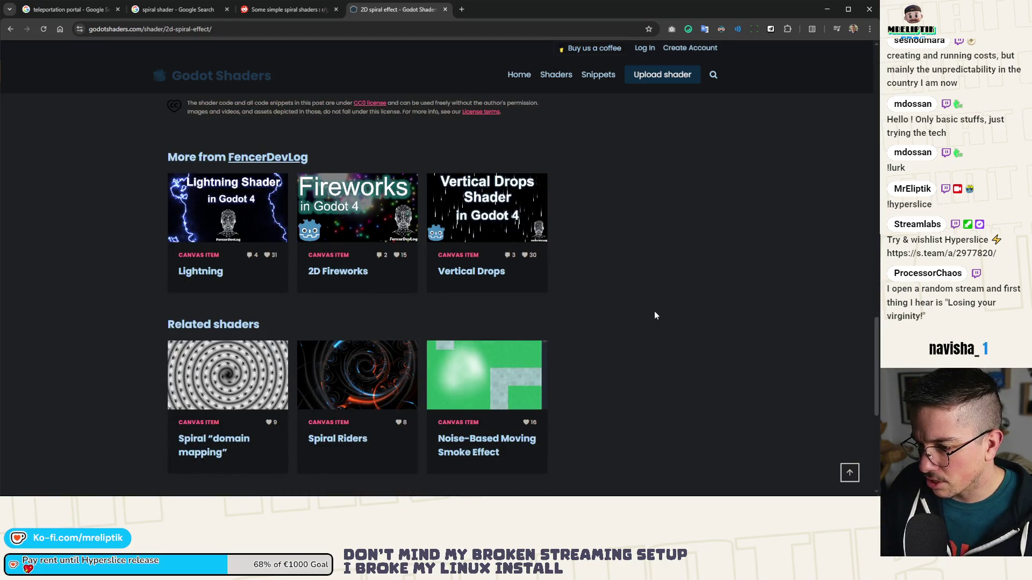
scroll(634, 318, "up", 10)
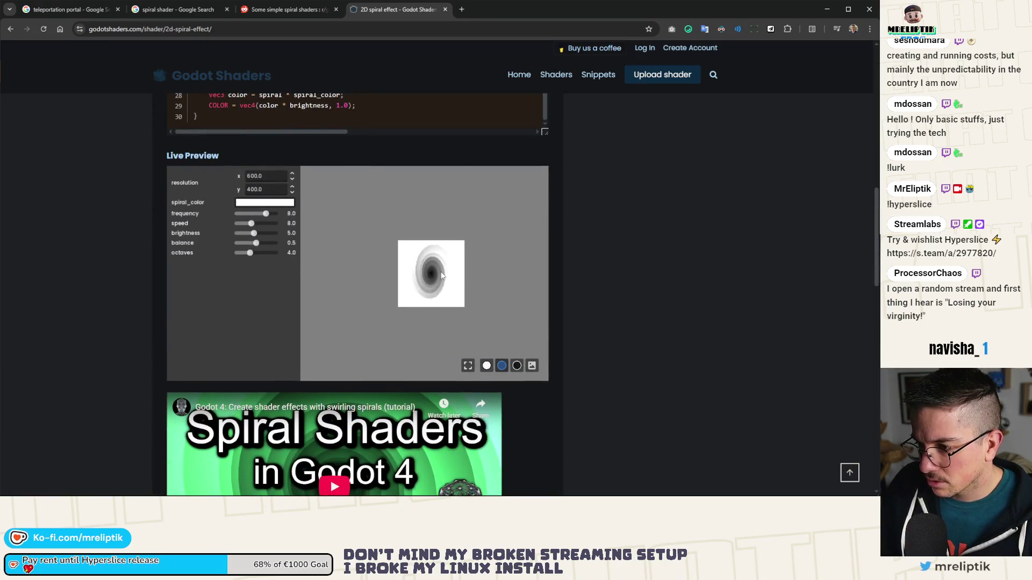
Step: Toggle the spiral preview size and cycle black, grey, white, then picture backgrounds
left_click(468, 365)
left_click(468, 366)
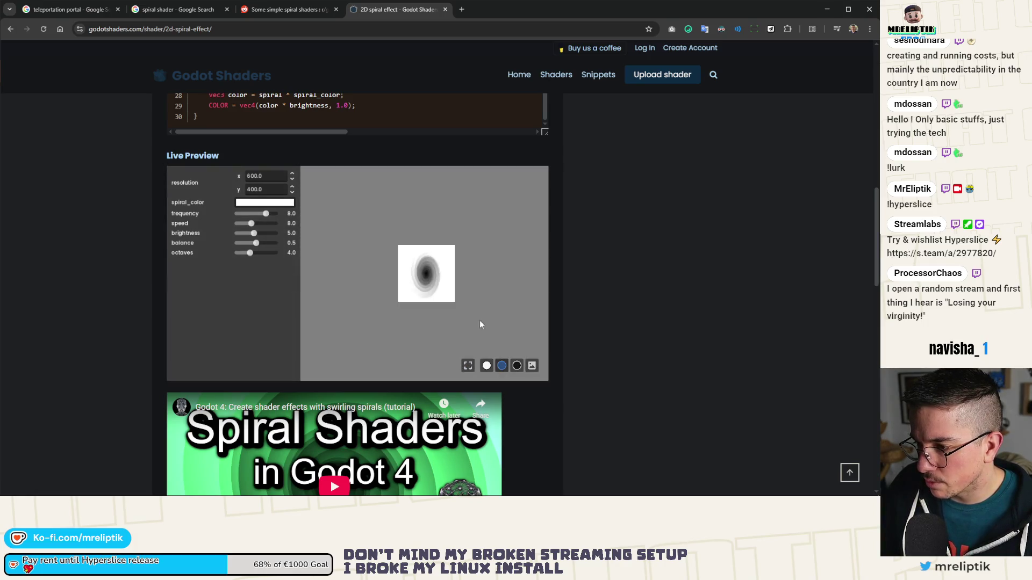
left_click(516, 366)
left_click(502, 366)
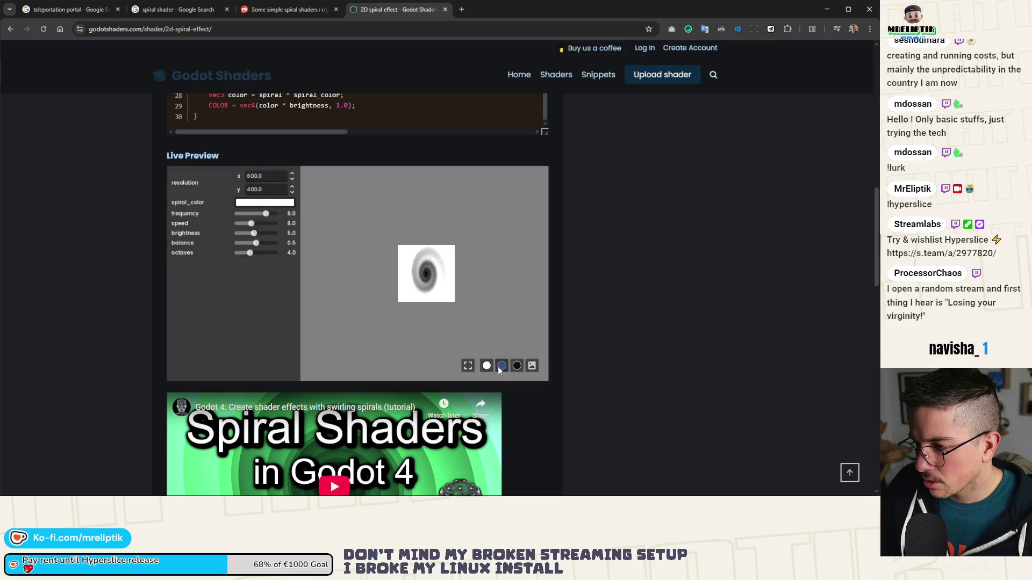
left_click(486, 366)
left_click(531, 366)
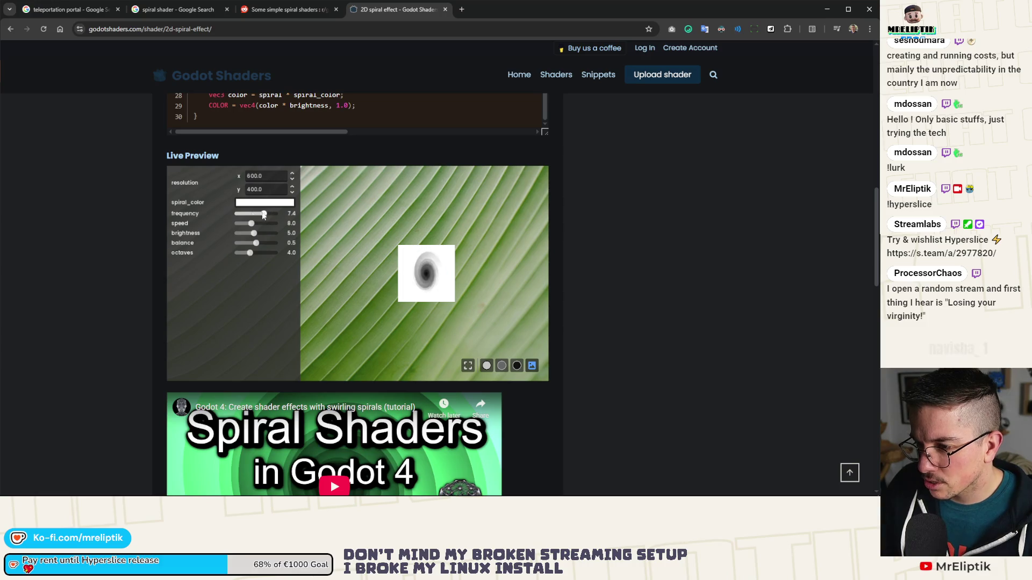
Step: Set frequency 10.0, brightness 1.0 and octaves 4.0, then view the Reddit spiral post
mouse_move(265, 213)
left_mouse_down()
mouse_move(294, 215)
mouse_move(239, 215)
mouse_move(276, 224)
left_mouse_up()
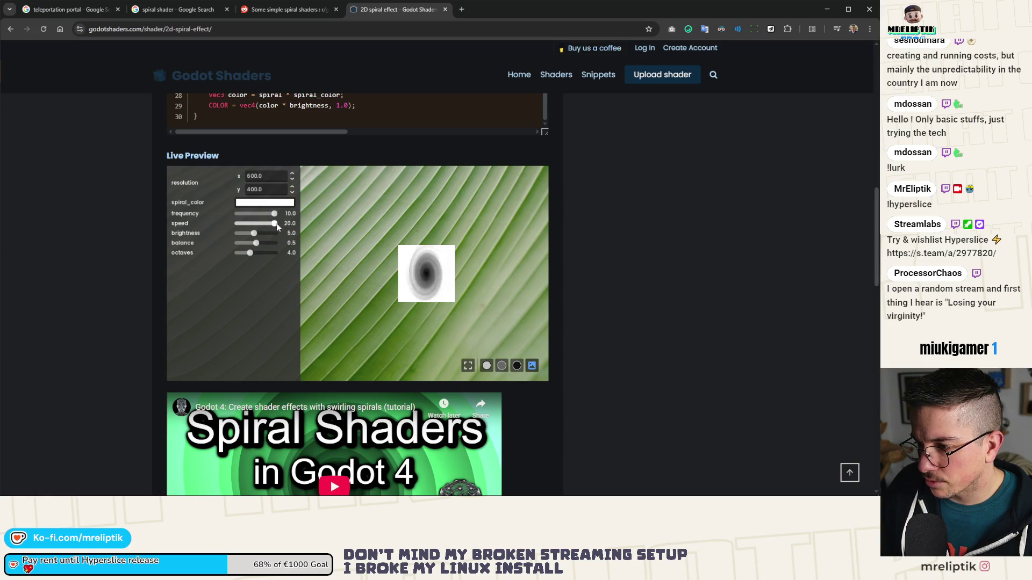
left_click(253, 223)
left_click_drag(254, 232, 226, 253)
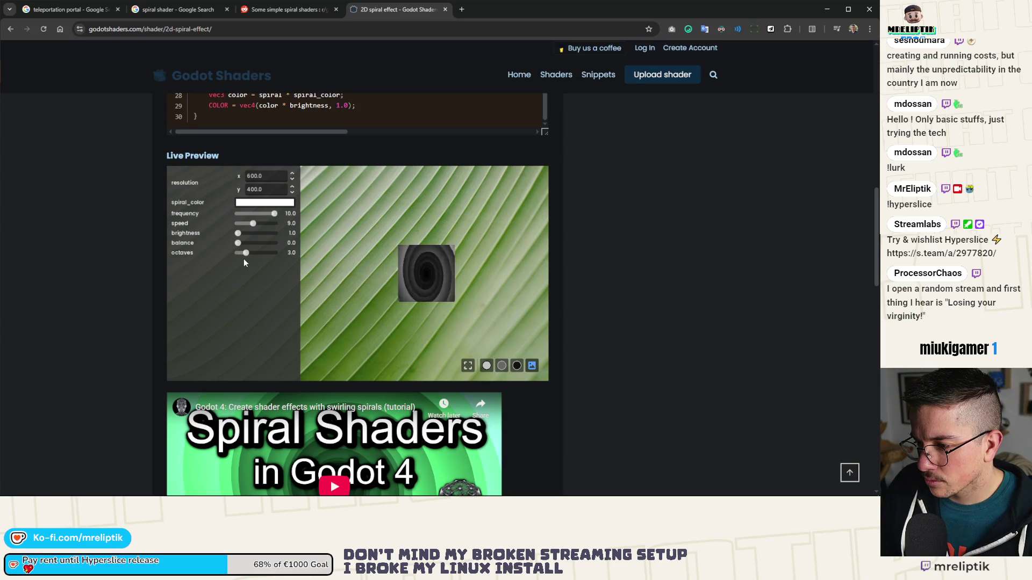
left_click_drag(243, 259, 249, 259)
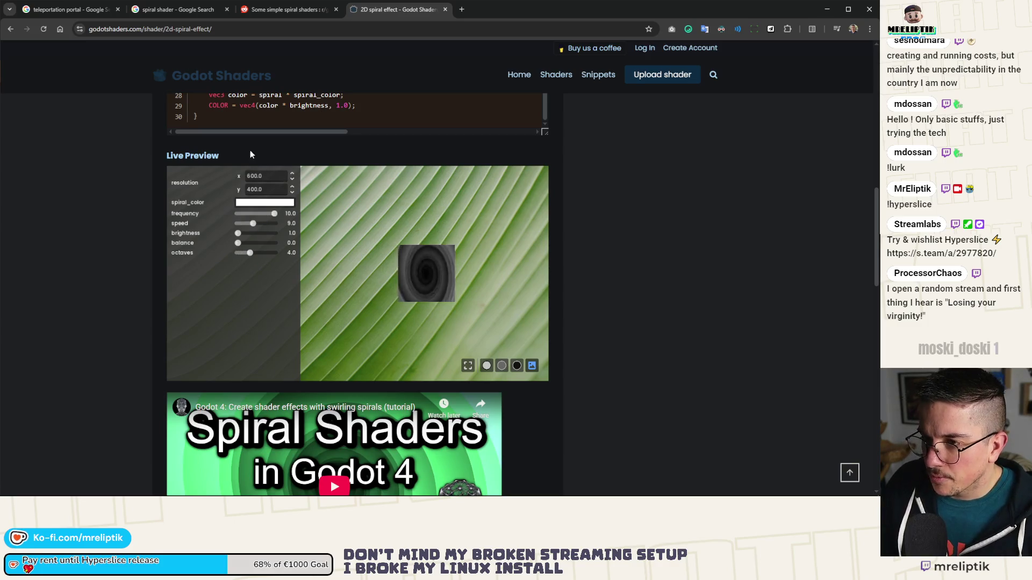
left_click(284, 10)
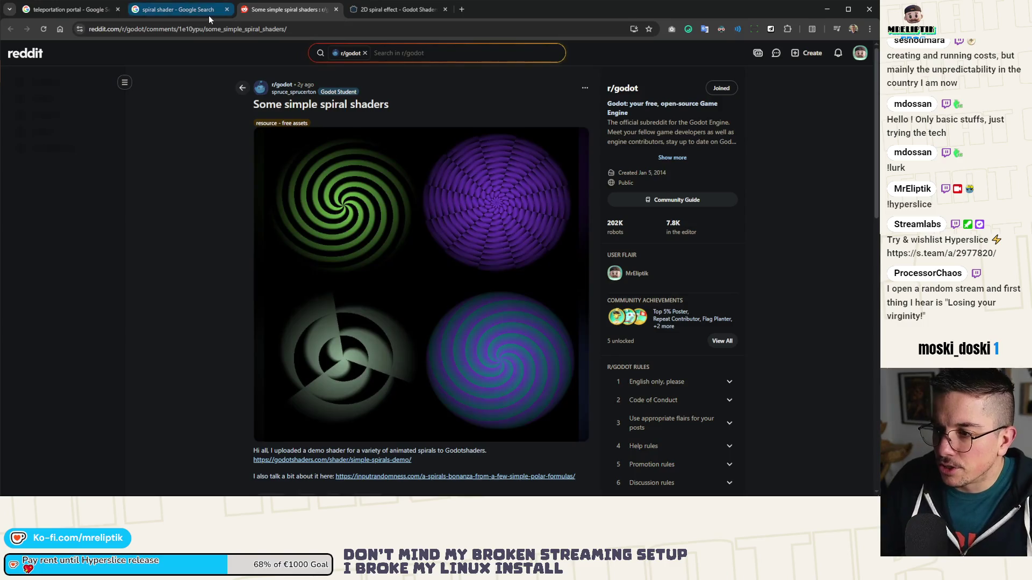
Step: Close the Reddit spiral shaders tab and return to the teleportation portal image results
middle_click(272, 11)
left_click(174, 10)
left_click(83, 10)
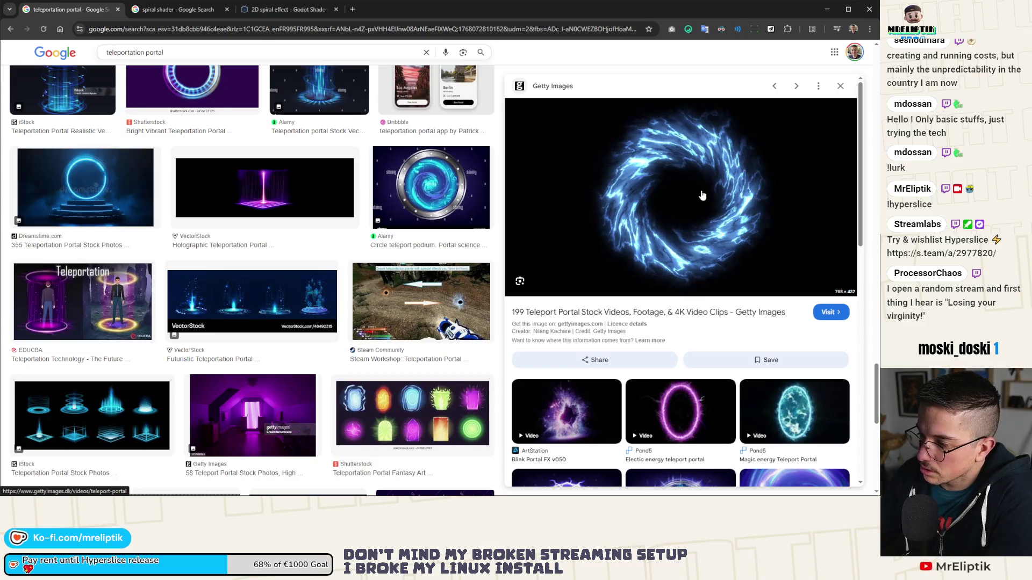
Step: Browse Getty's teleport portal video results, opening and closing the Metaverse Gateway clip details
left_click(606, 312)
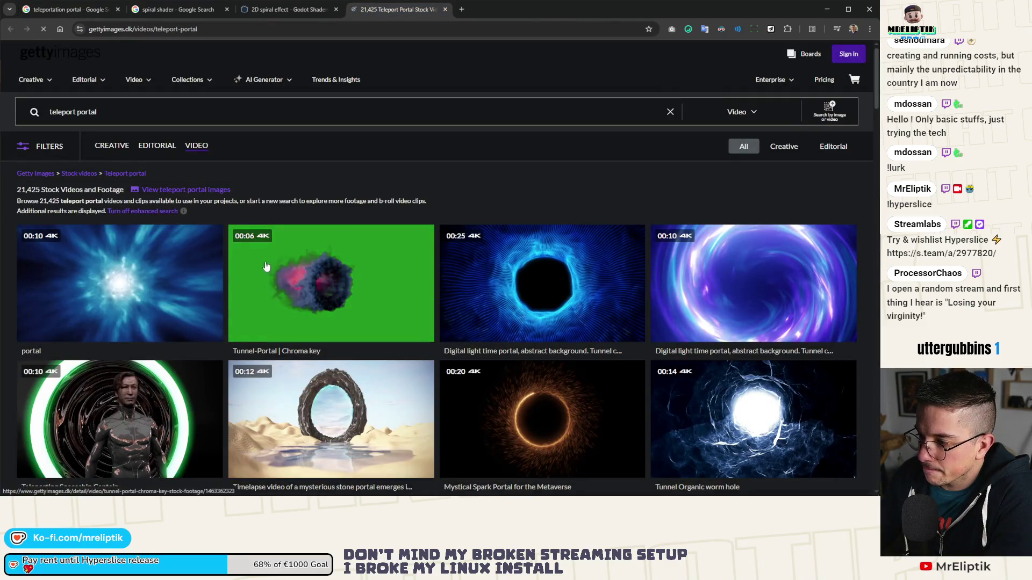
scroll(724, 319, "down", 2)
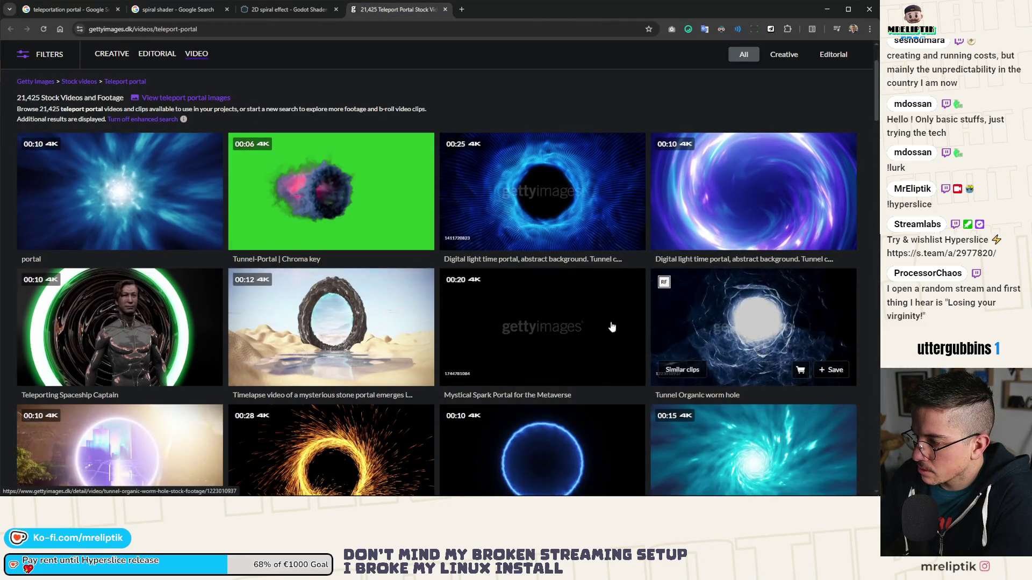
scroll(360, 341, "down", 3)
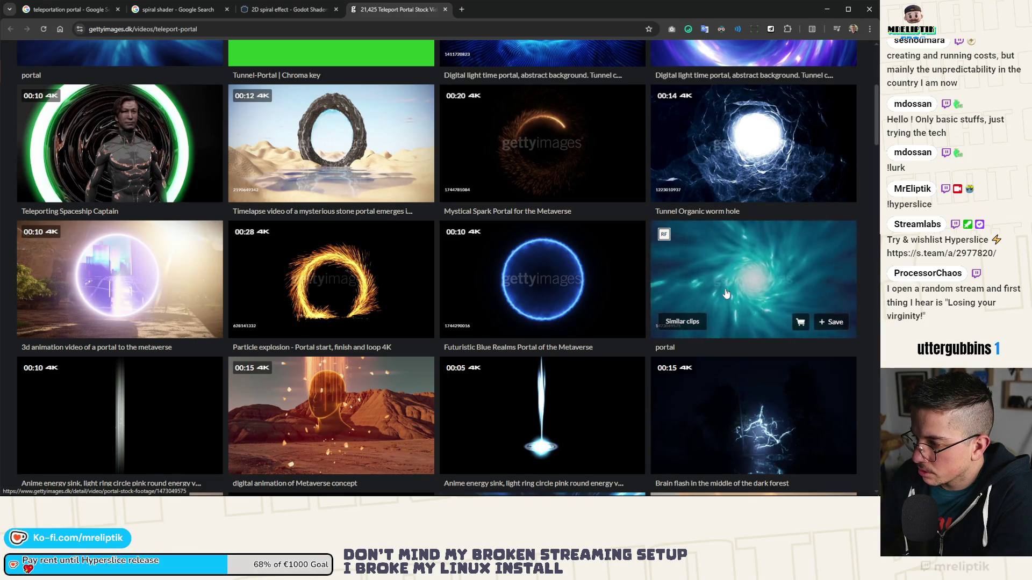
scroll(534, 262, "down", 3)
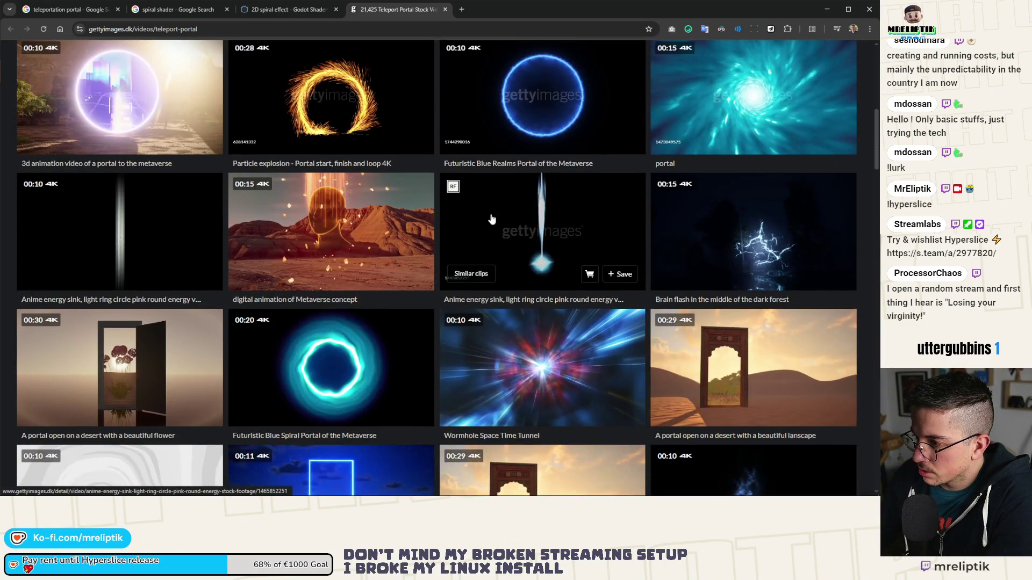
scroll(124, 304, "down", 4)
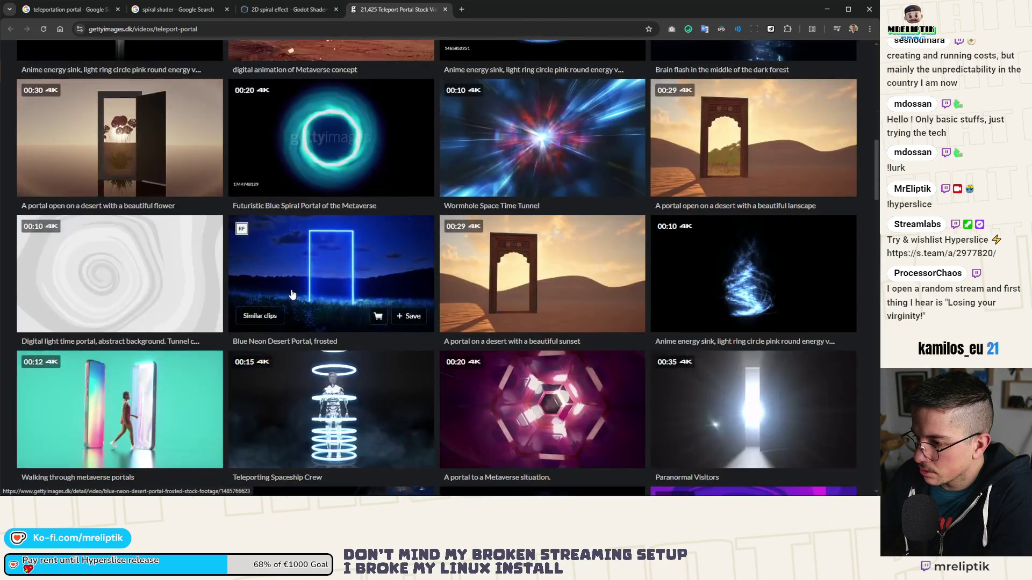
scroll(734, 160, "down", 3)
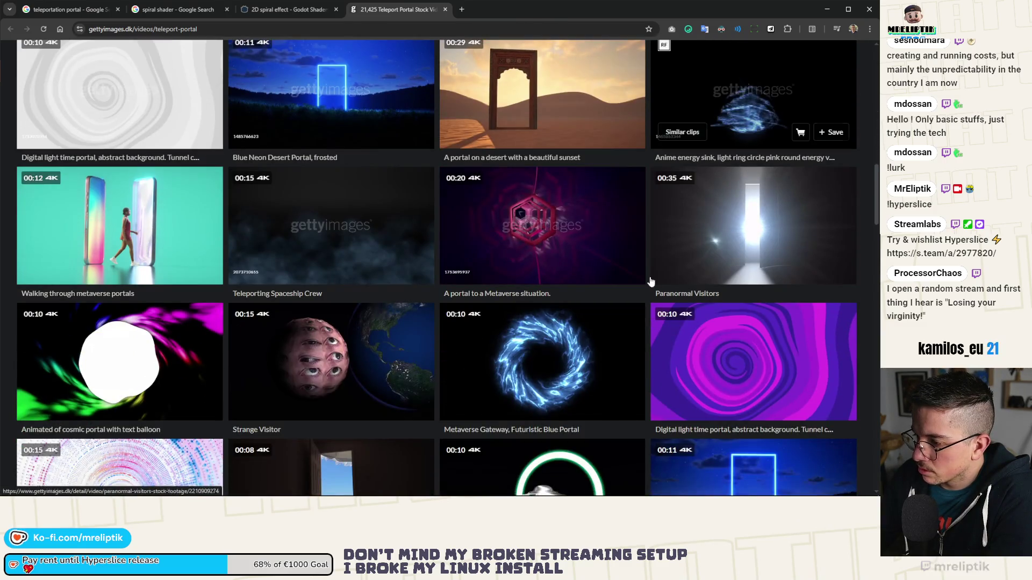
left_click(527, 342)
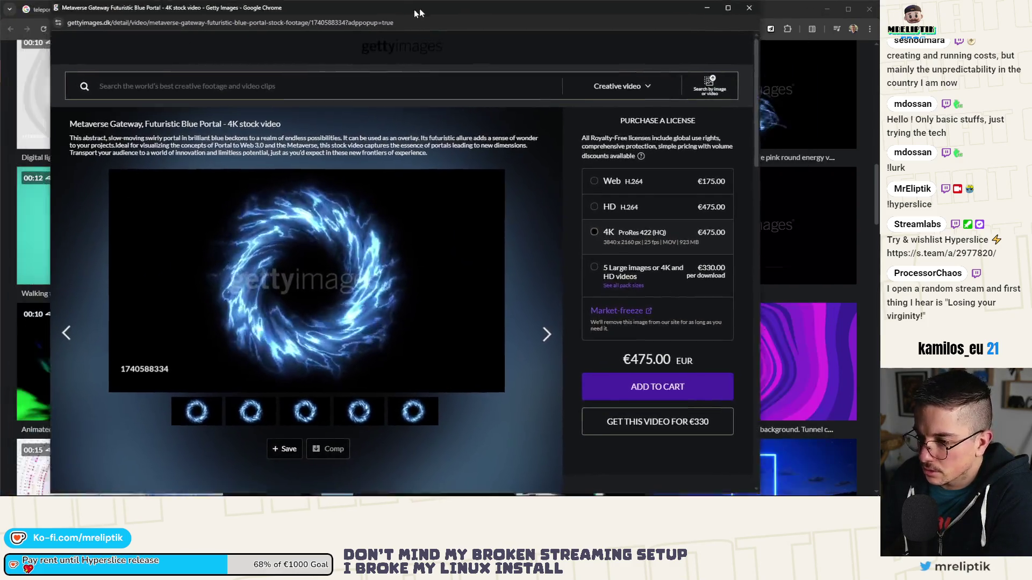
left_click_drag(414, 9, 426, 8)
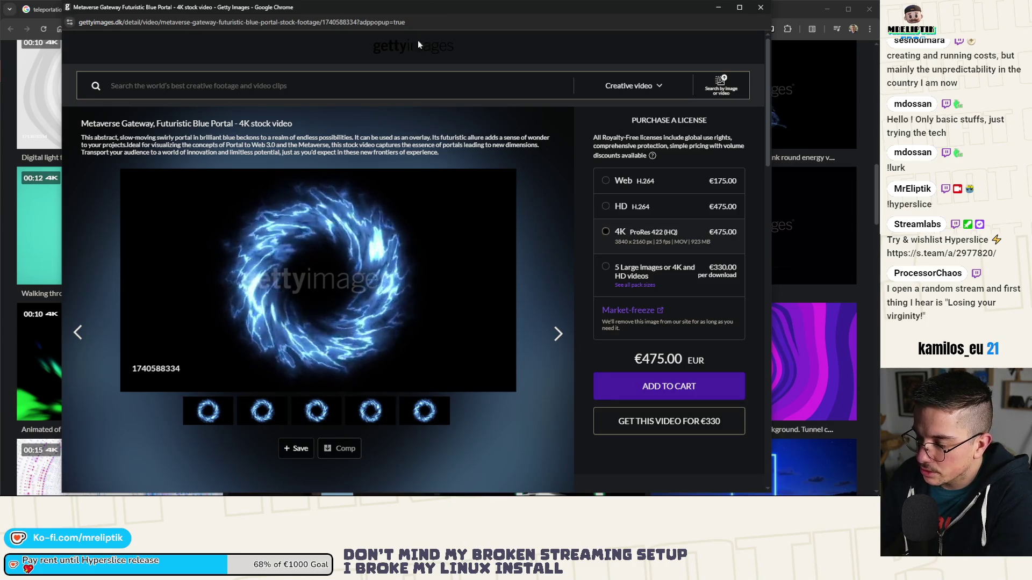
left_click(761, 7)
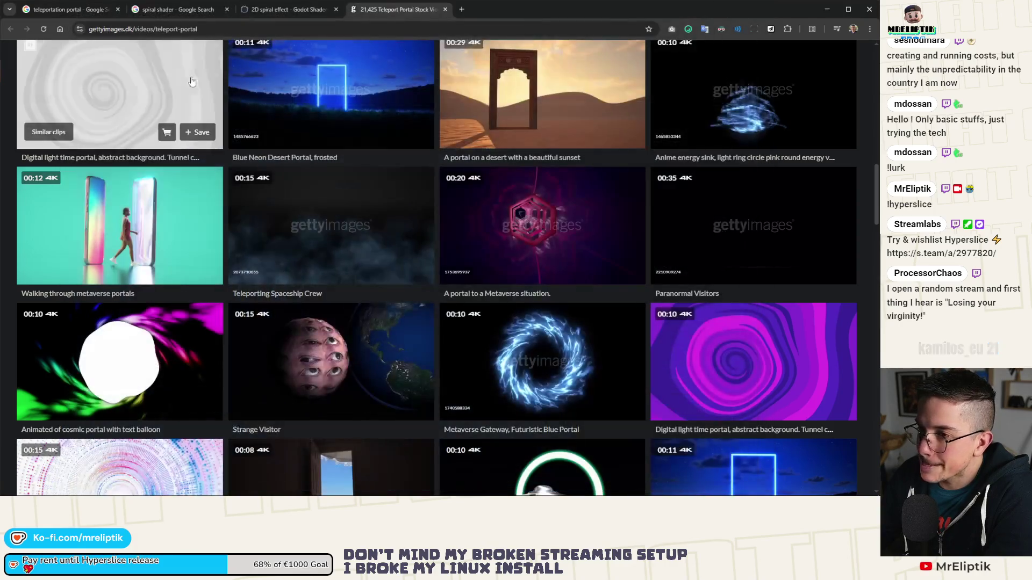
Step: Scroll further through the teleportation portal images, then return to the spiral shader results
left_click(167, 9)
left_click(114, 10)
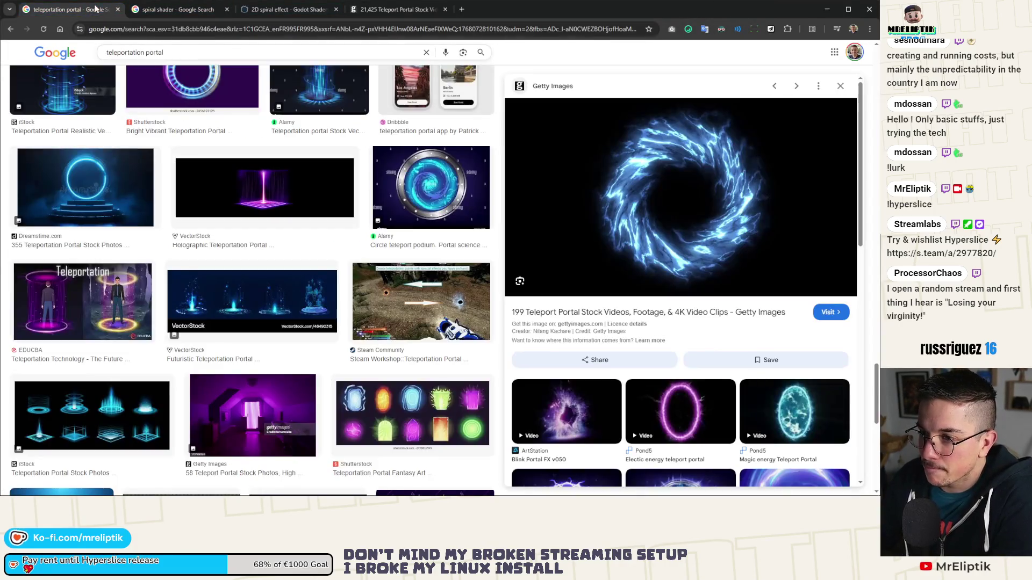
scroll(187, 255, "down", 3)
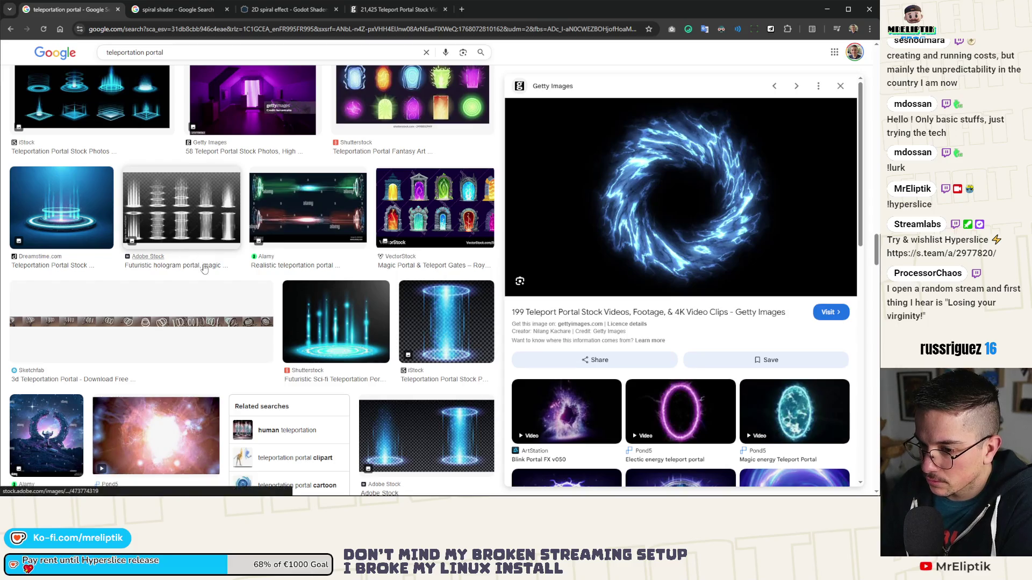
scroll(204, 269, "down", 4)
scroll(204, 268, "down", 2)
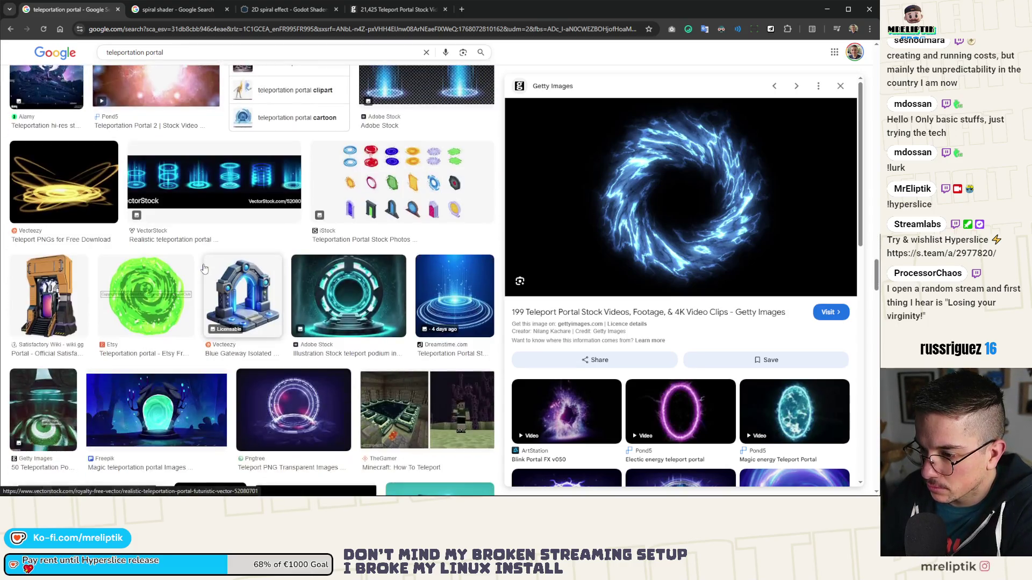
scroll(204, 269, "down", 4)
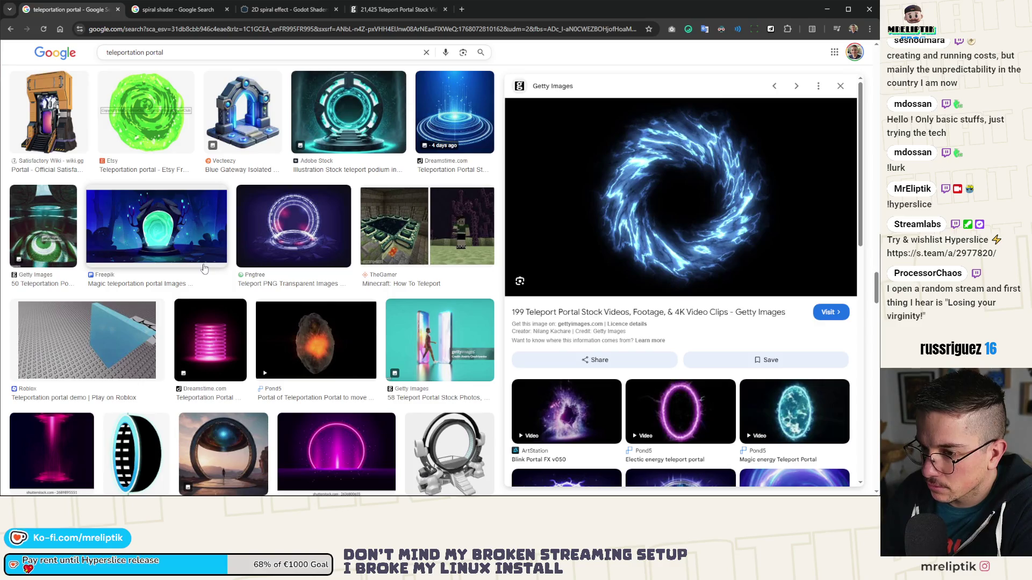
scroll(204, 268, "down", 5)
scroll(204, 268, "down", 4)
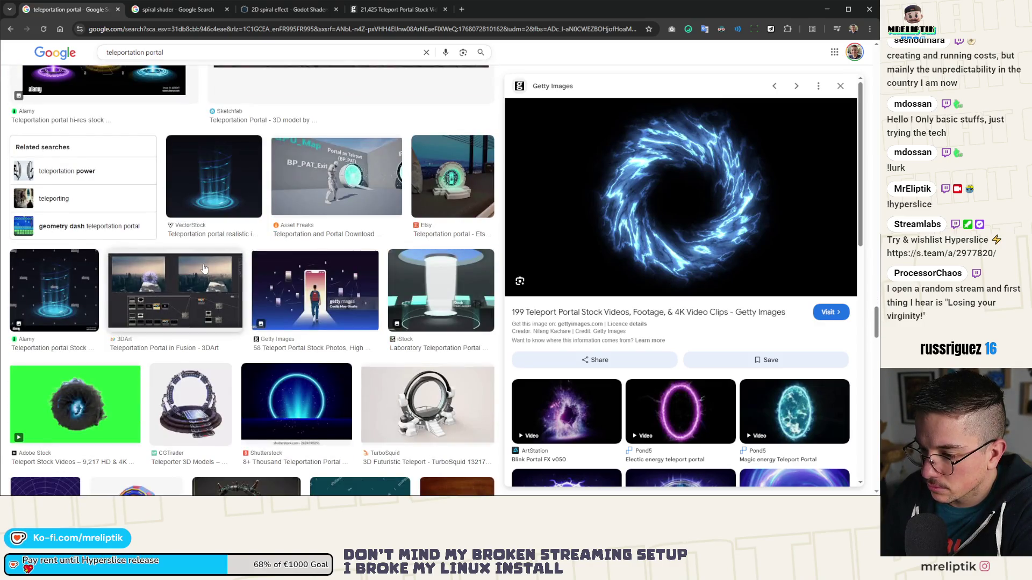
scroll(205, 268, "down", 5)
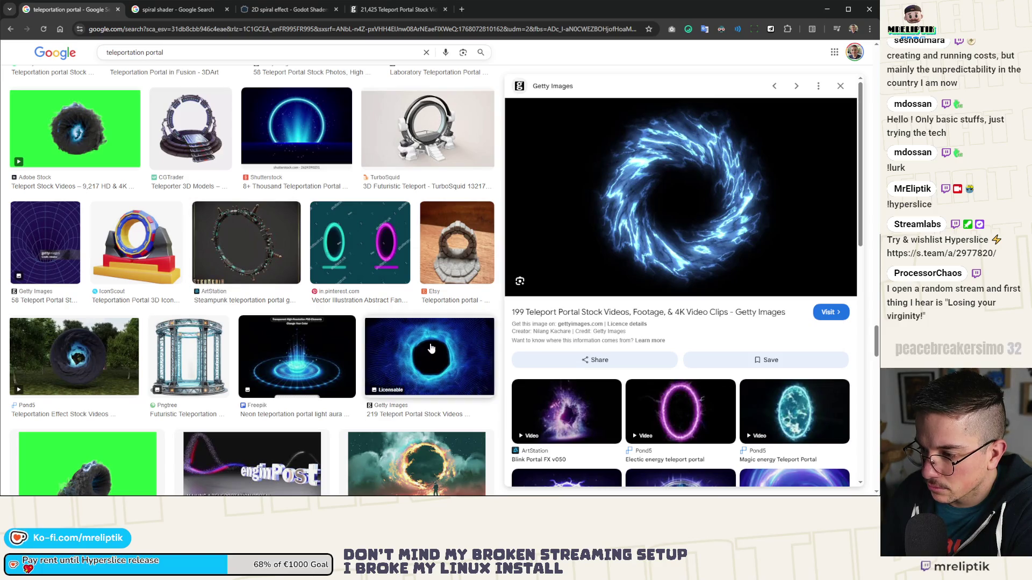
scroll(424, 347, "down", 4)
scroll(372, 335, "down", 5)
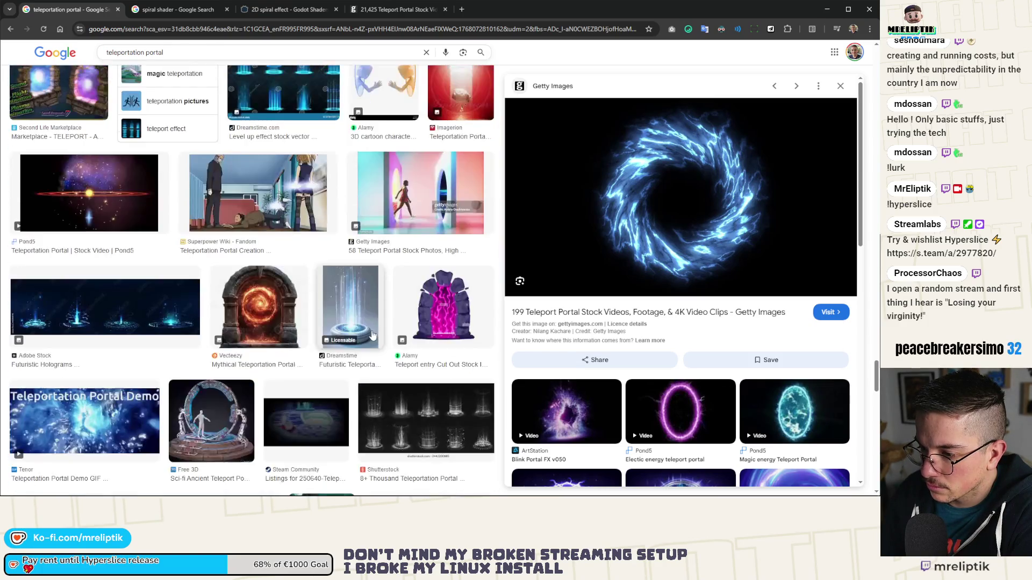
scroll(372, 335, "down", 5)
scroll(372, 335, "down", 6)
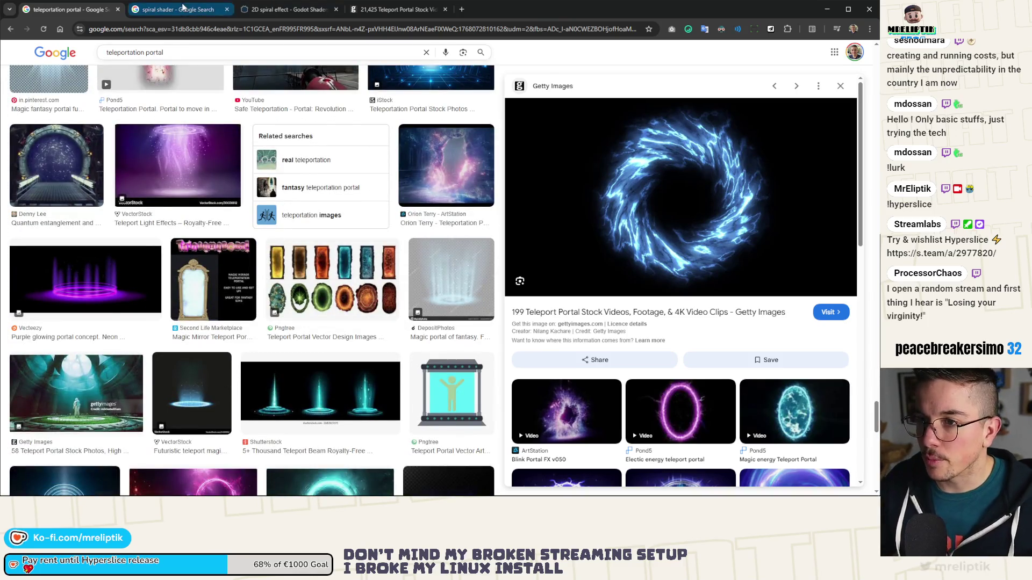
left_click(204, 9)
Step: Replace the query with 'portal shader' and browse its image results
triple_click(188, 49)
type("p")
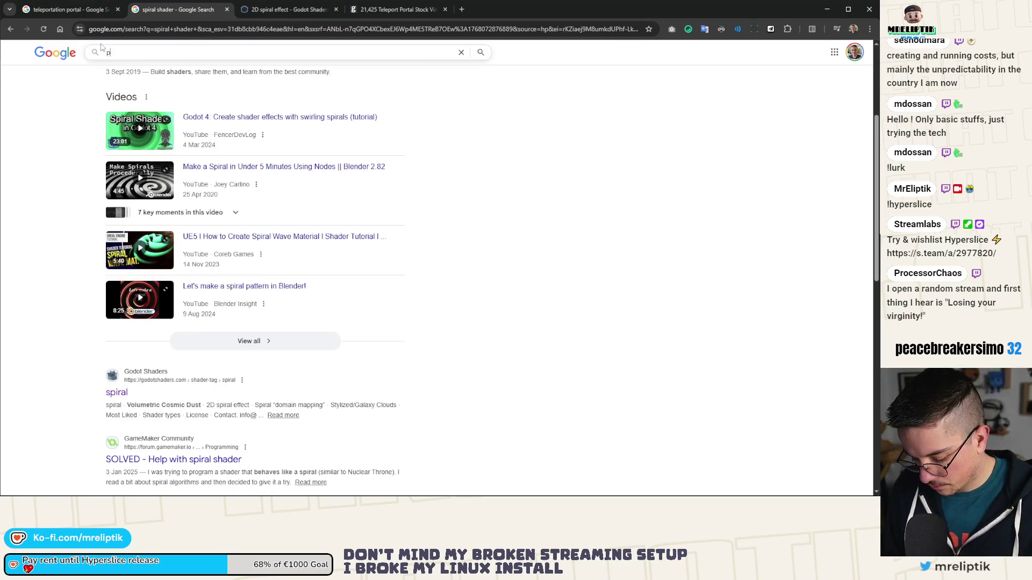
type("ortal shader")
key("Return")
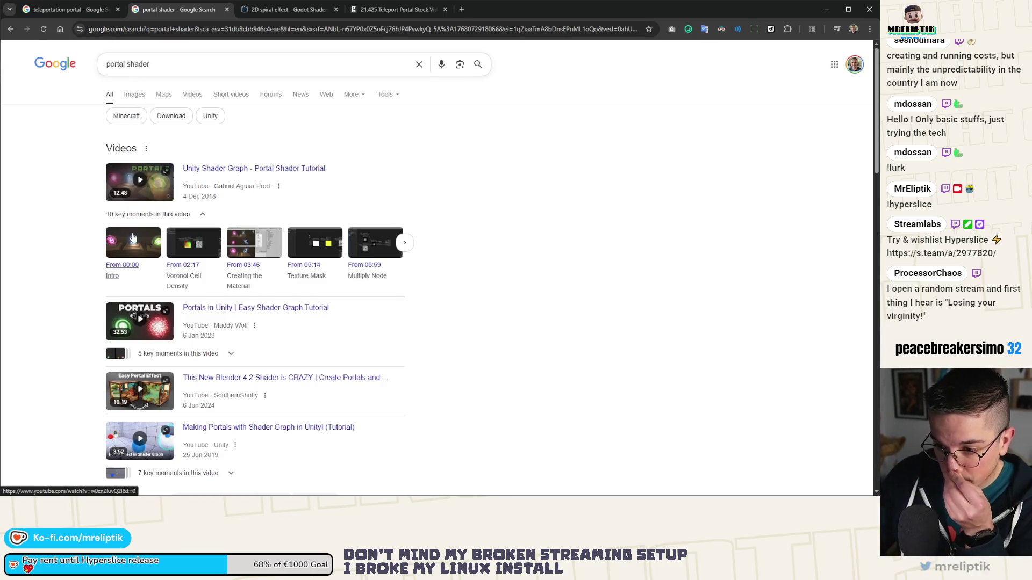
left_click(141, 100)
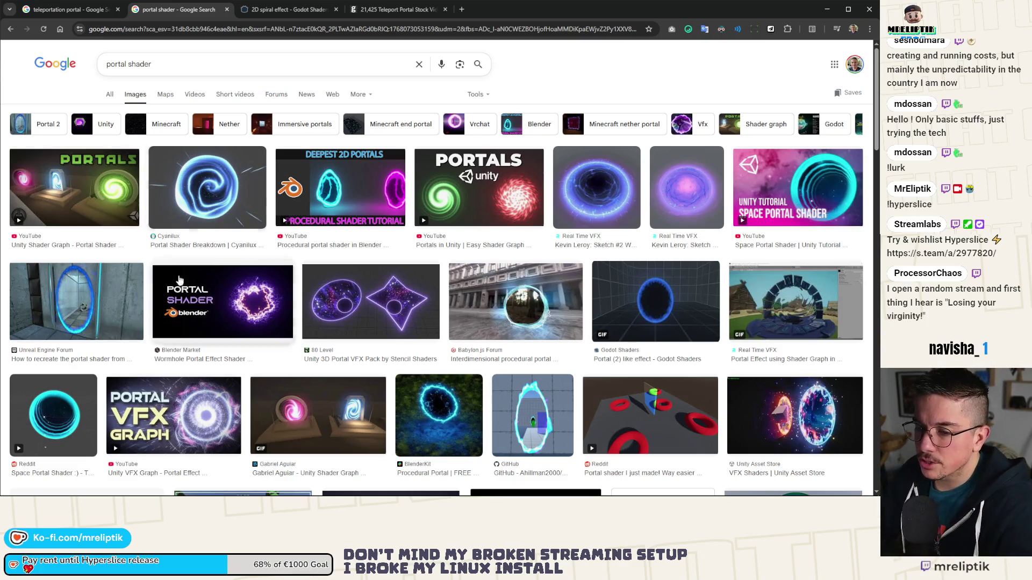
scroll(208, 275, "down", 3)
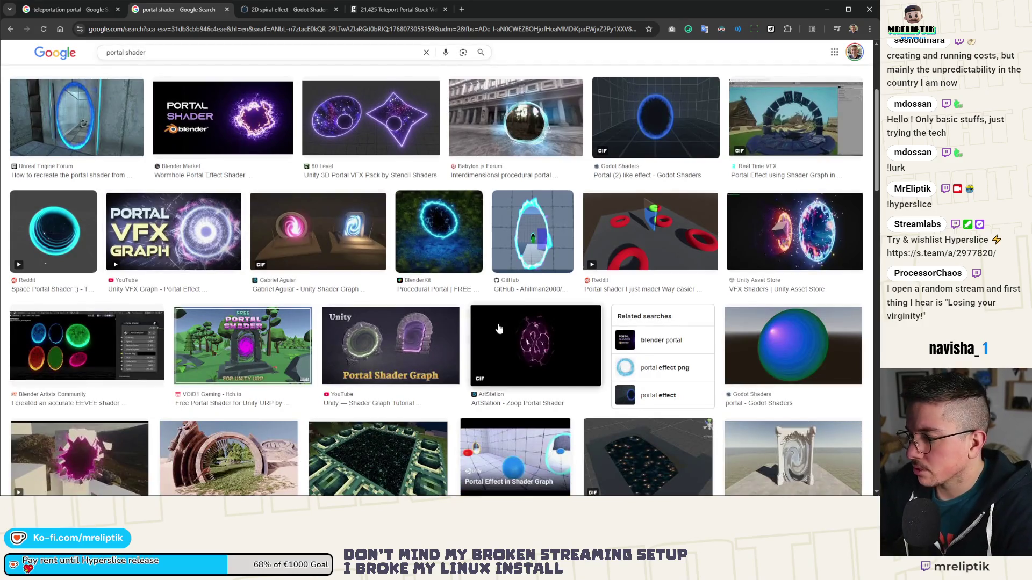
scroll(438, 324, "up", 3)
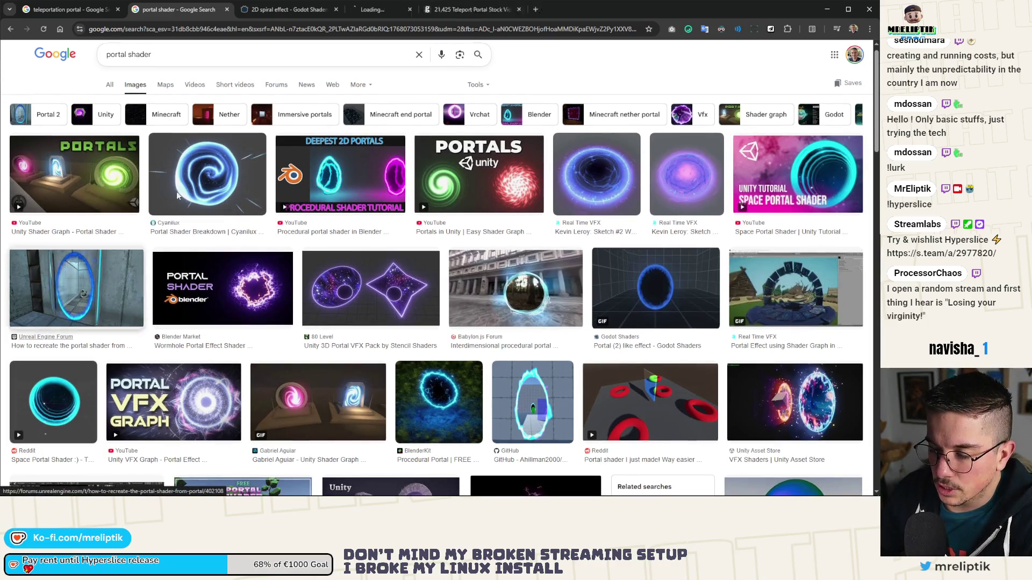
Step: Open the Reddit 'Space Portal Shader :)' post in a tab beside the results, watch it, then close it
middle_click(64, 409)
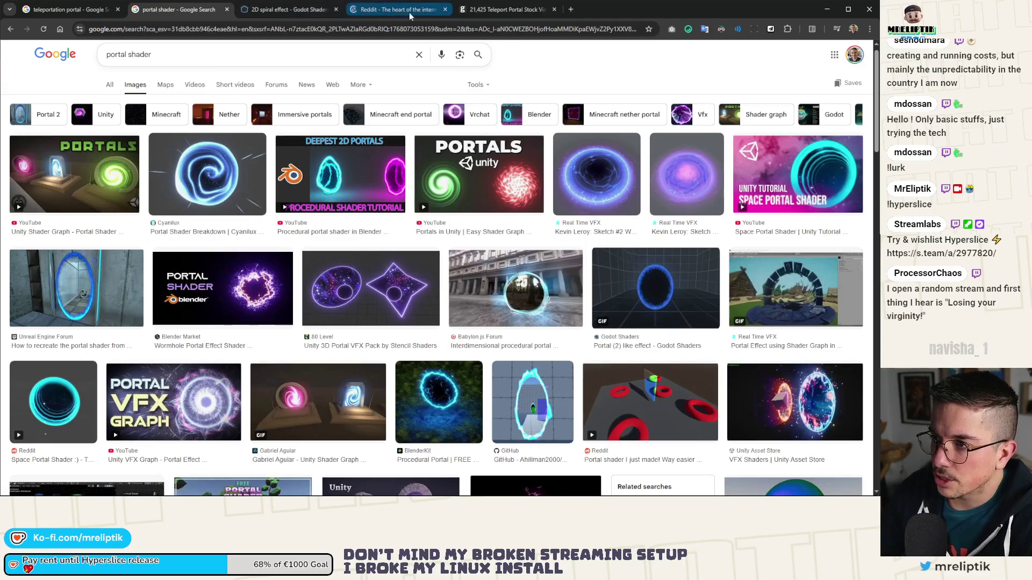
left_click(402, 11)
left_click_drag(402, 12, 321, 11)
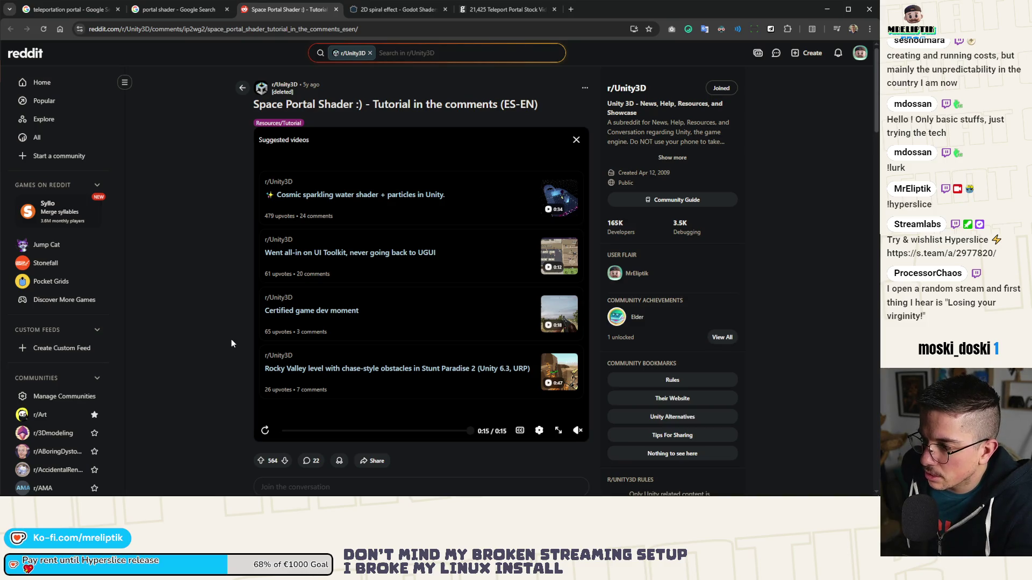
key("ctrl+w")
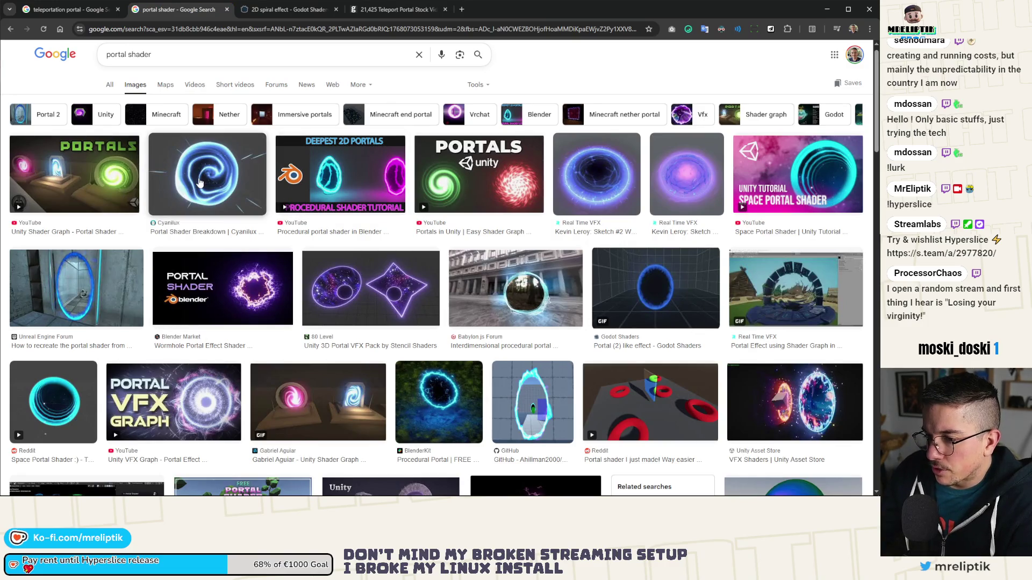
Step: Preview the Cyanilux and Wormhole Portal Effect Shader results, then scroll through the portal shader images
left_click(198, 183)
left_click(248, 397)
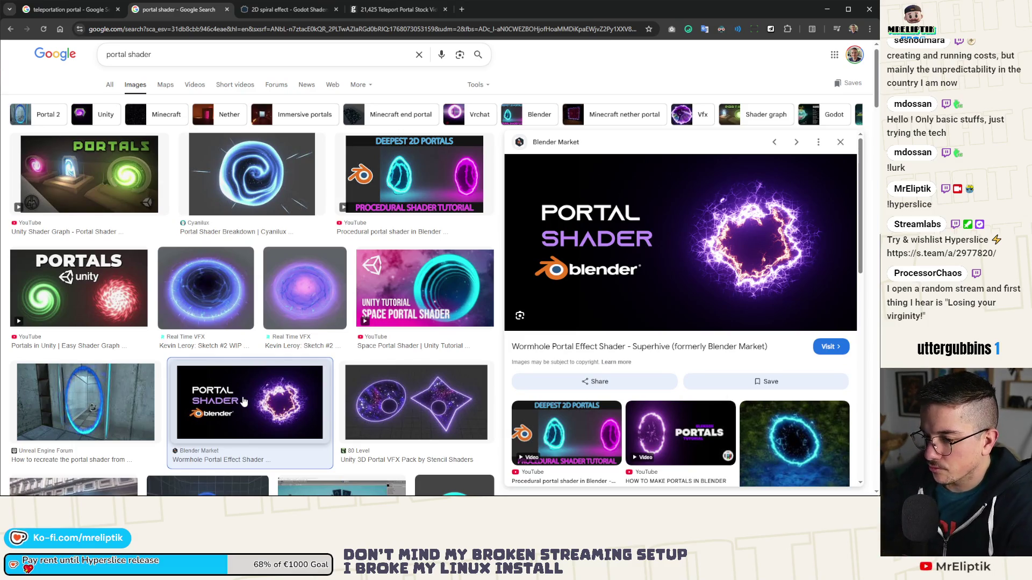
scroll(243, 400, "down", 7)
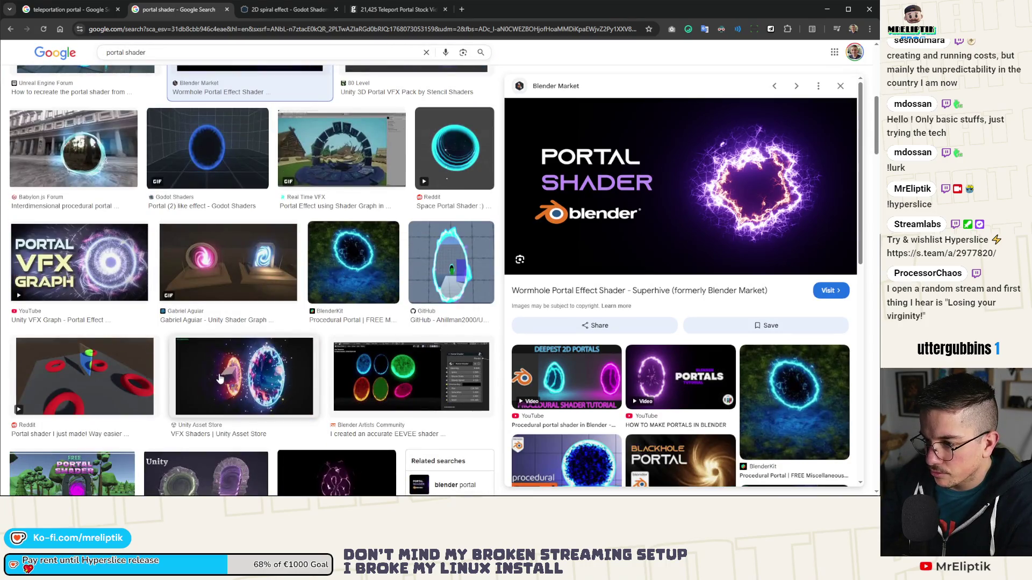
scroll(220, 379, "down", 5)
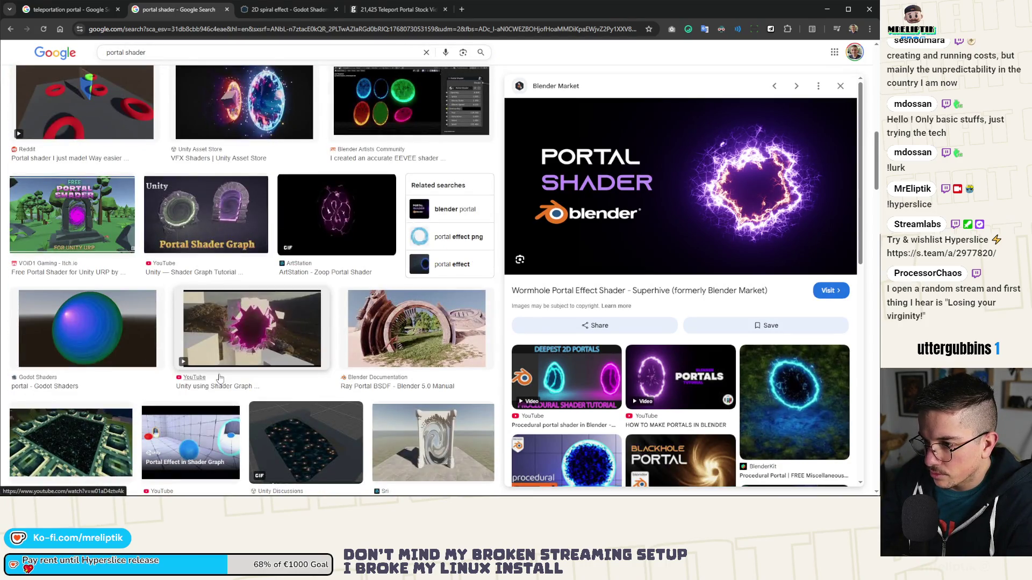
scroll(219, 377, "down", 3)
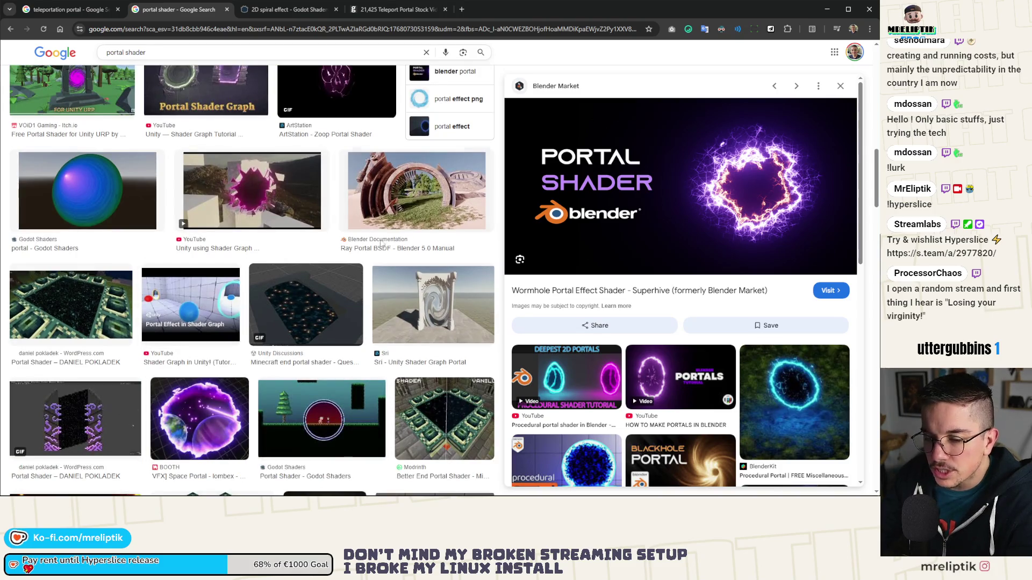
scroll(364, 289, "down", 5)
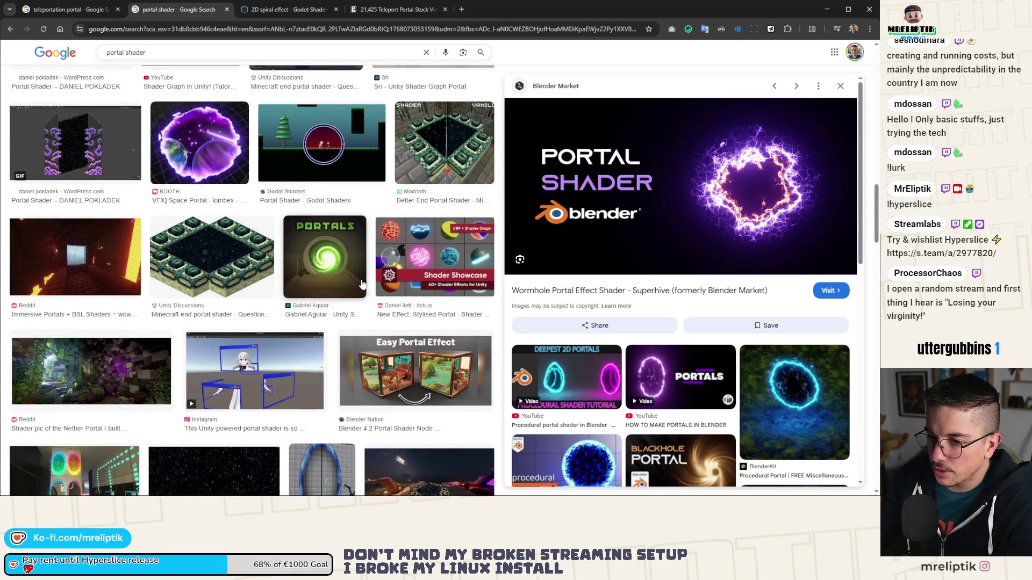
scroll(363, 284, "down", 3)
scroll(127, 330, "down", 3)
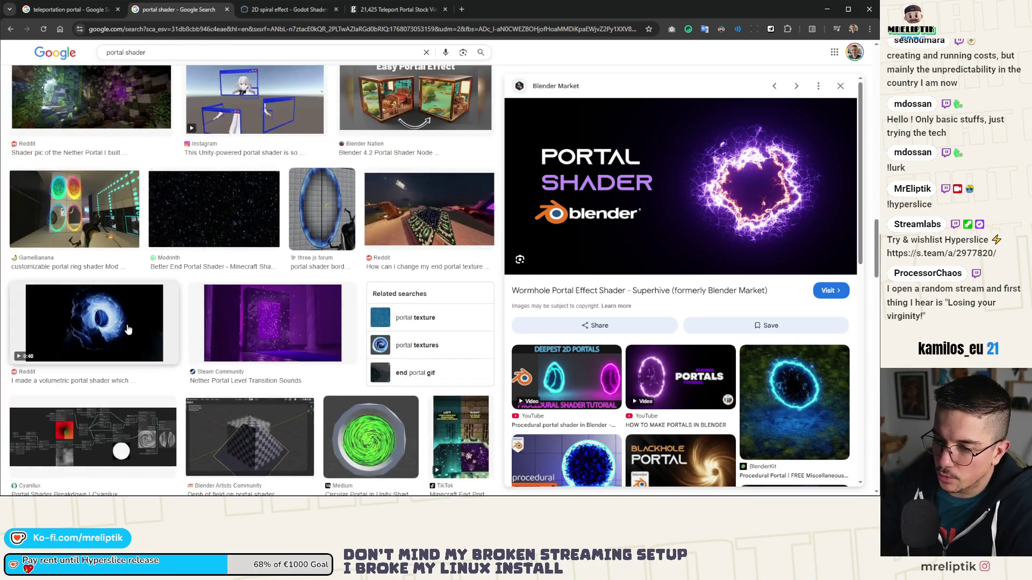
scroll(127, 330, "down", 3)
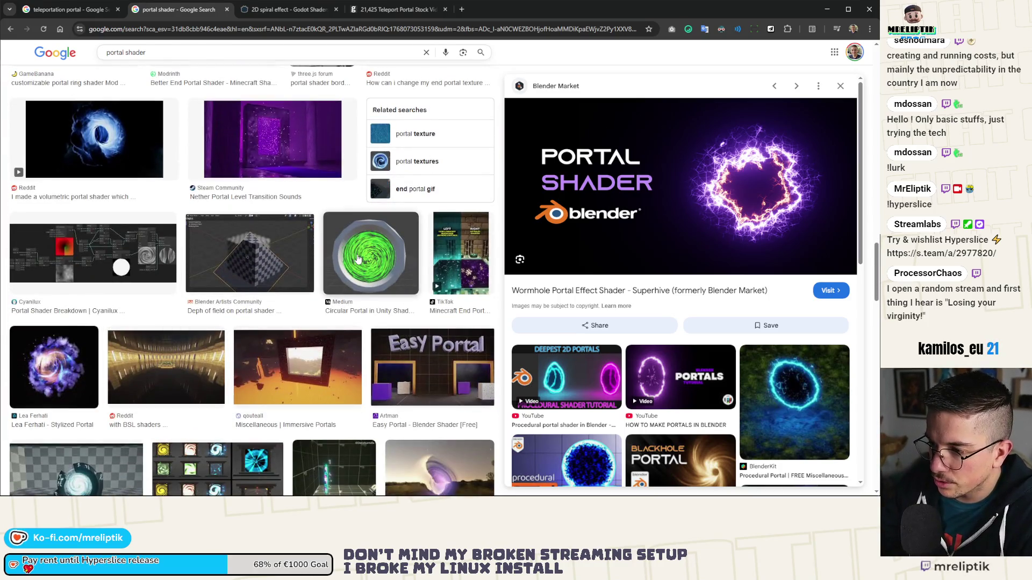
scroll(92, 405, "down", 3)
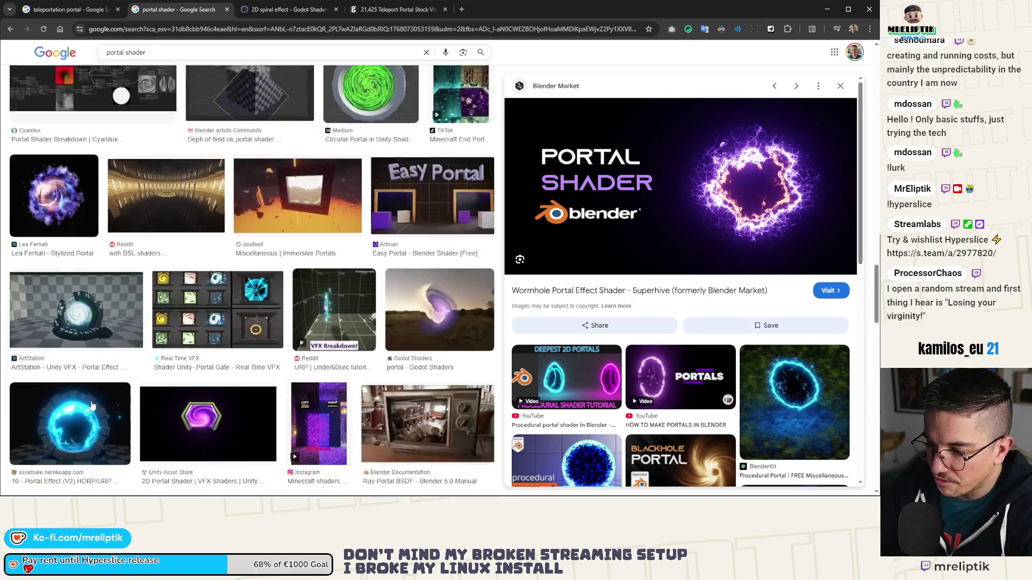
scroll(92, 406, "down", 2)
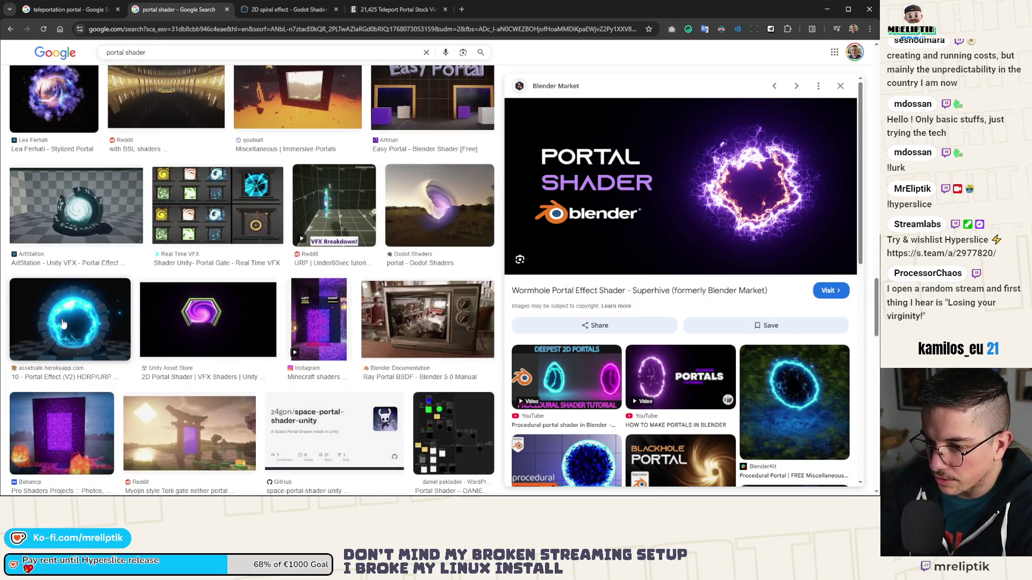
scroll(63, 323, "down", 6)
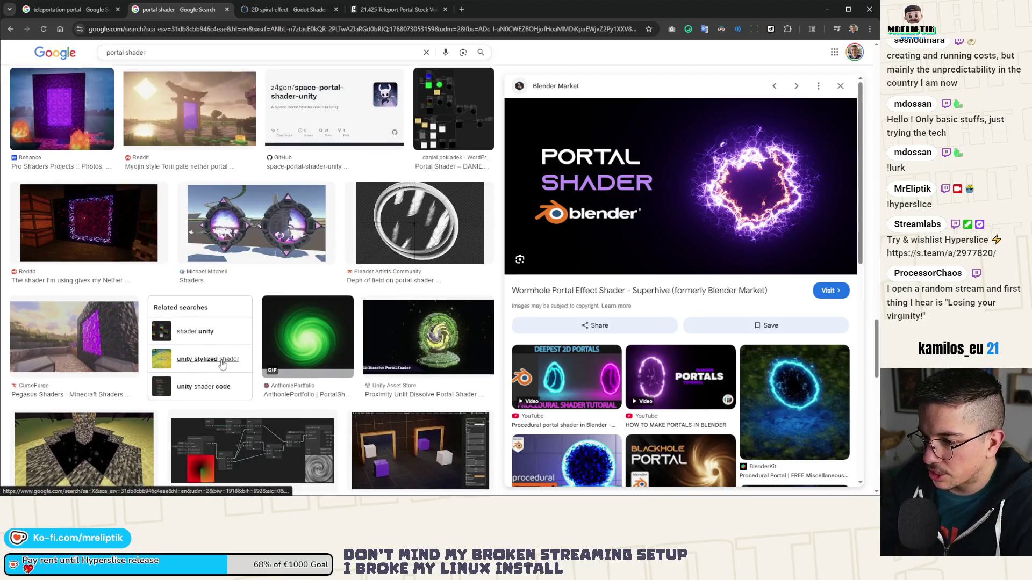
scroll(222, 364, "down", 8)
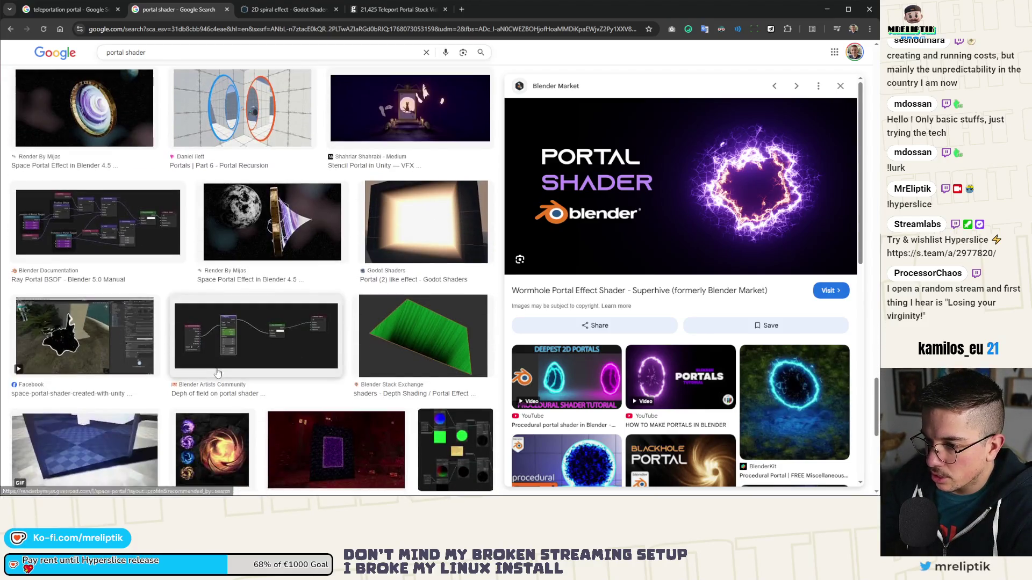
scroll(217, 373, "down", 8)
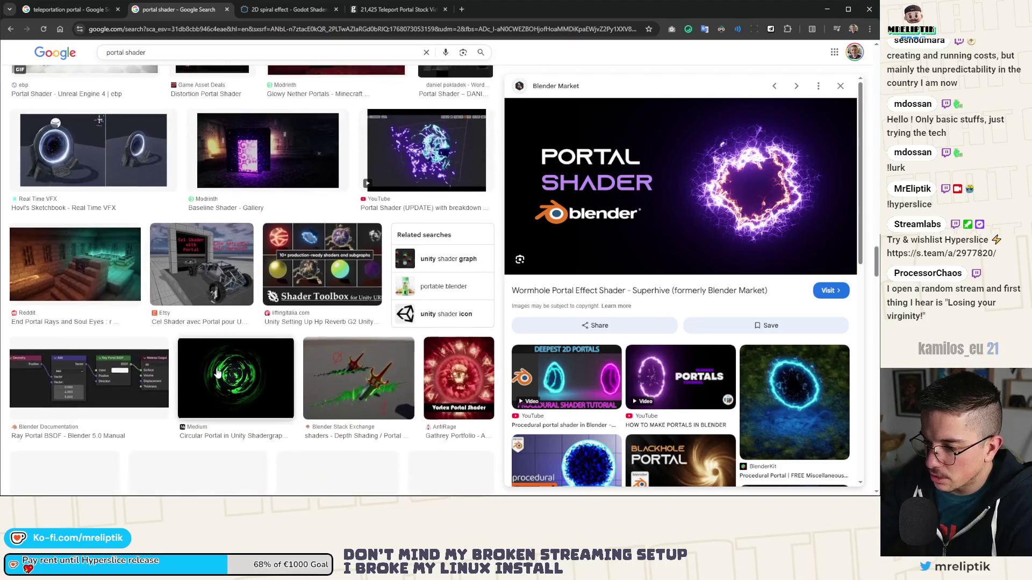
scroll(218, 373, "down", 3)
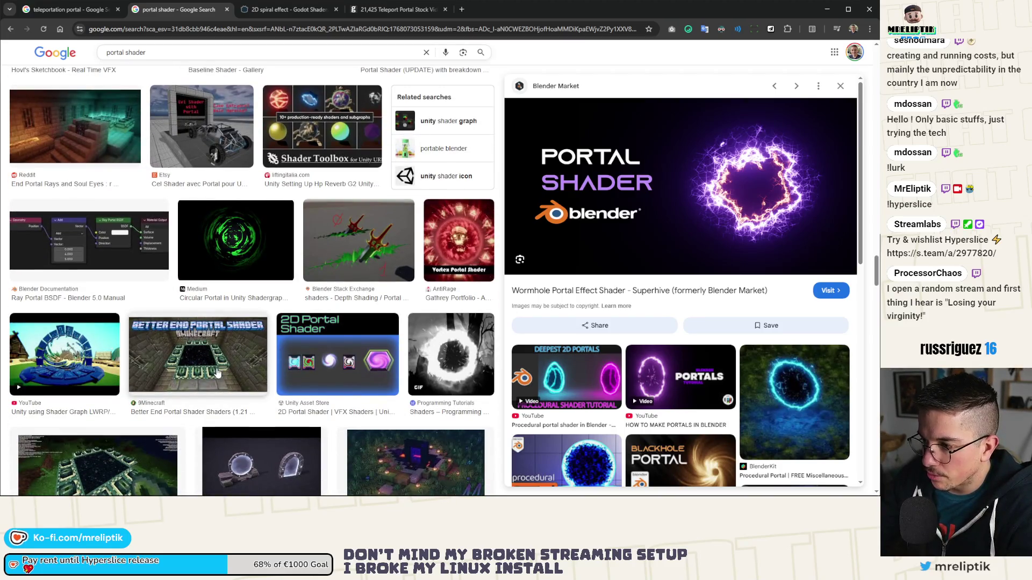
scroll(214, 368, "down", 4)
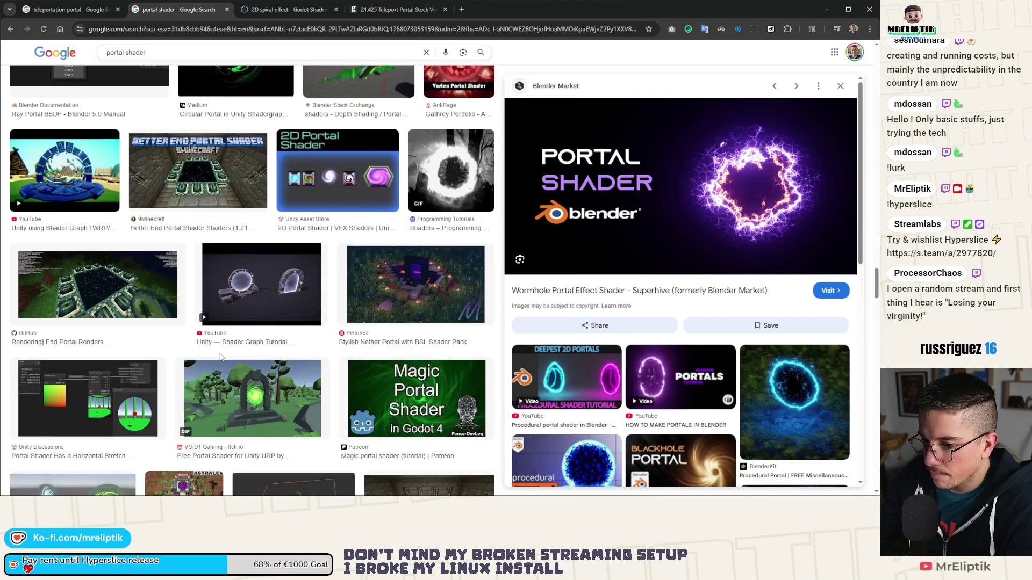
scroll(368, 299, "up", 5)
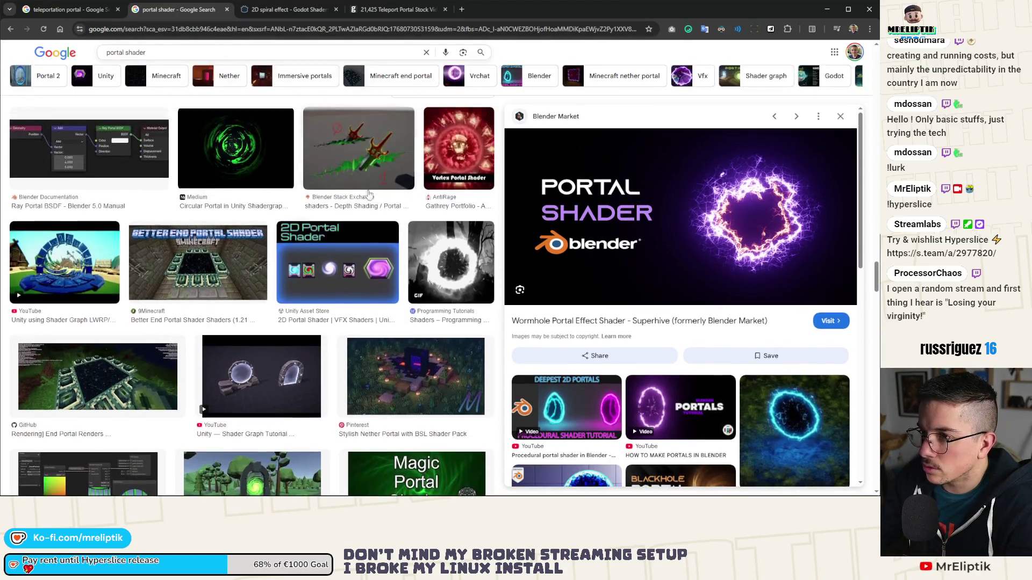
scroll(369, 298, "down", 5)
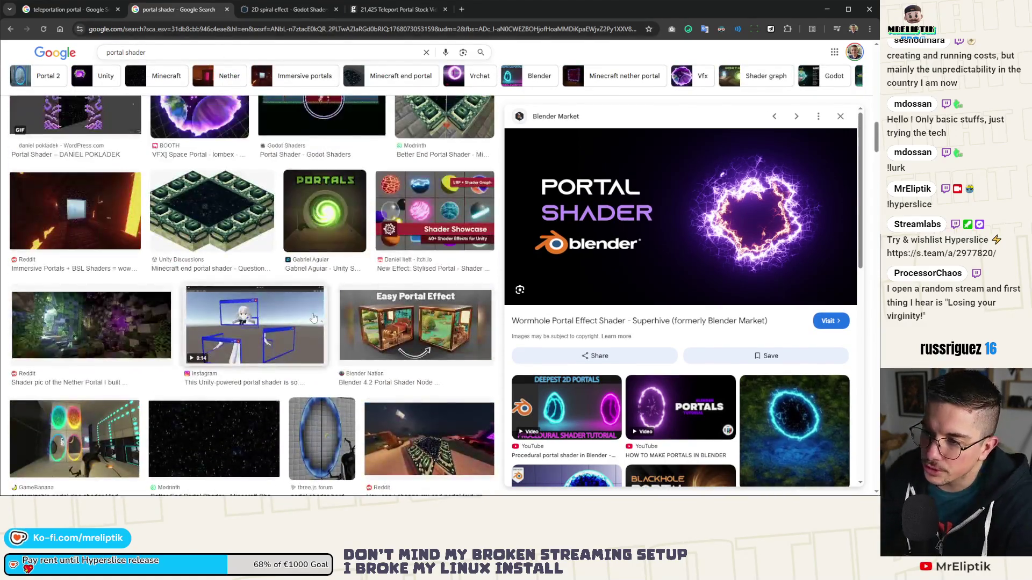
scroll(323, 295, "up", 6)
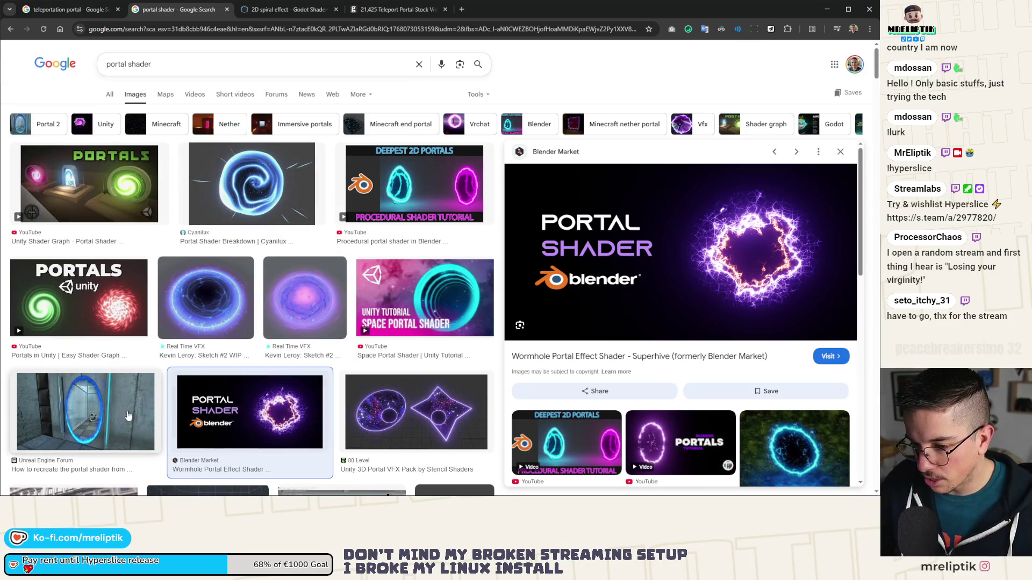
left_click(433, 302)
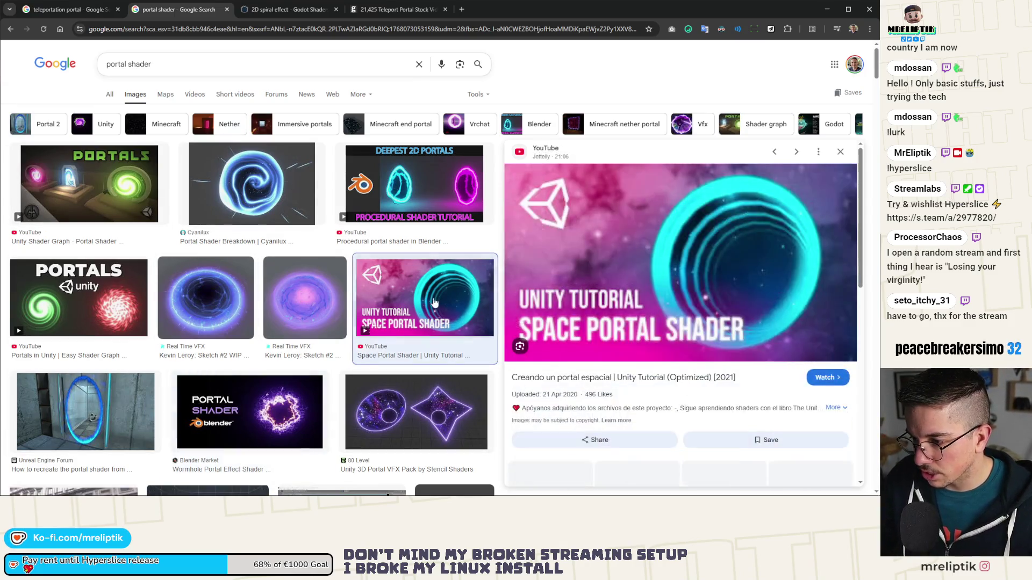
scroll(371, 367, "down", 4)
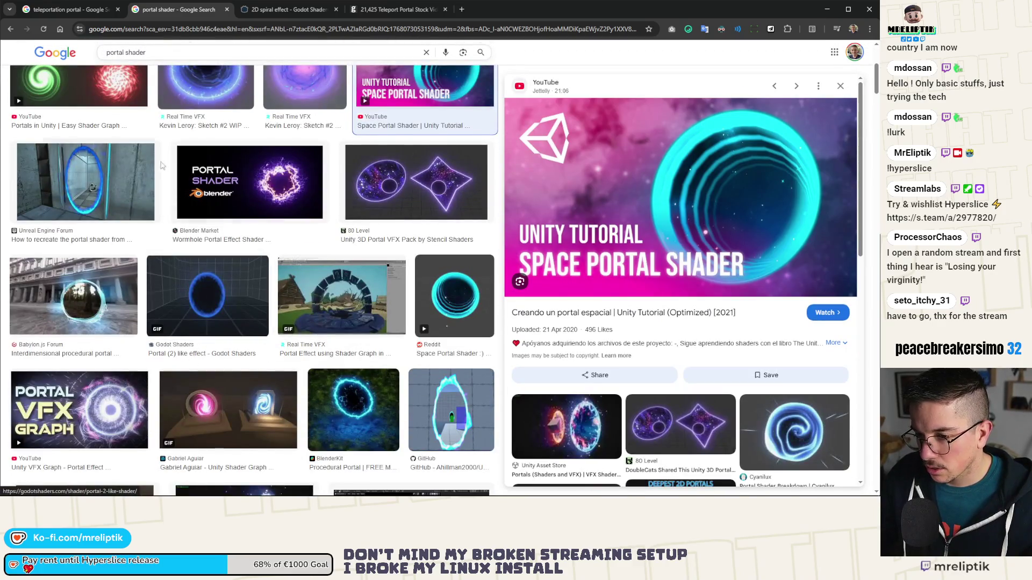
scroll(270, 300, "down", 5)
scroll(269, 299, "down", 6)
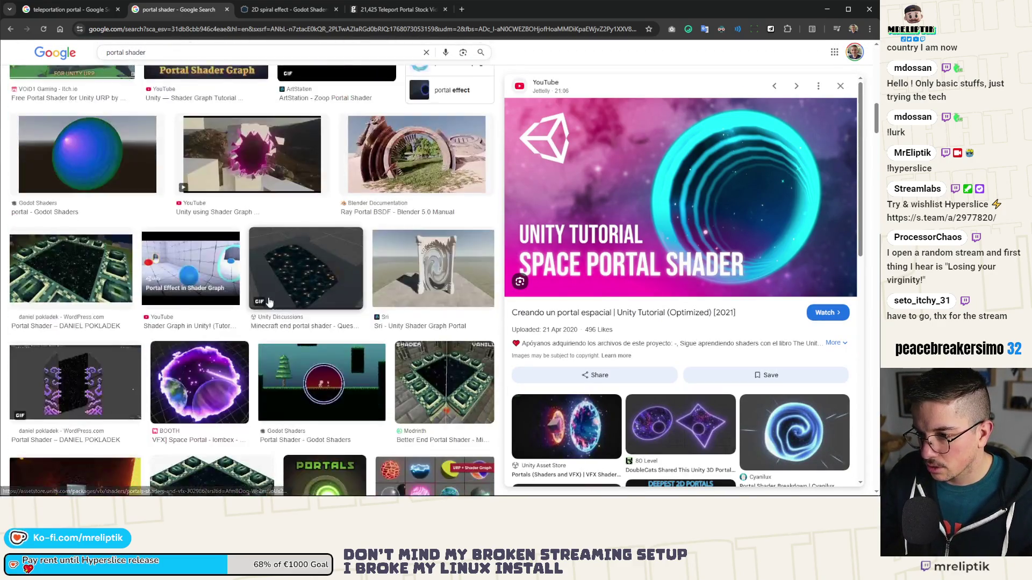
scroll(266, 302, "up", 3)
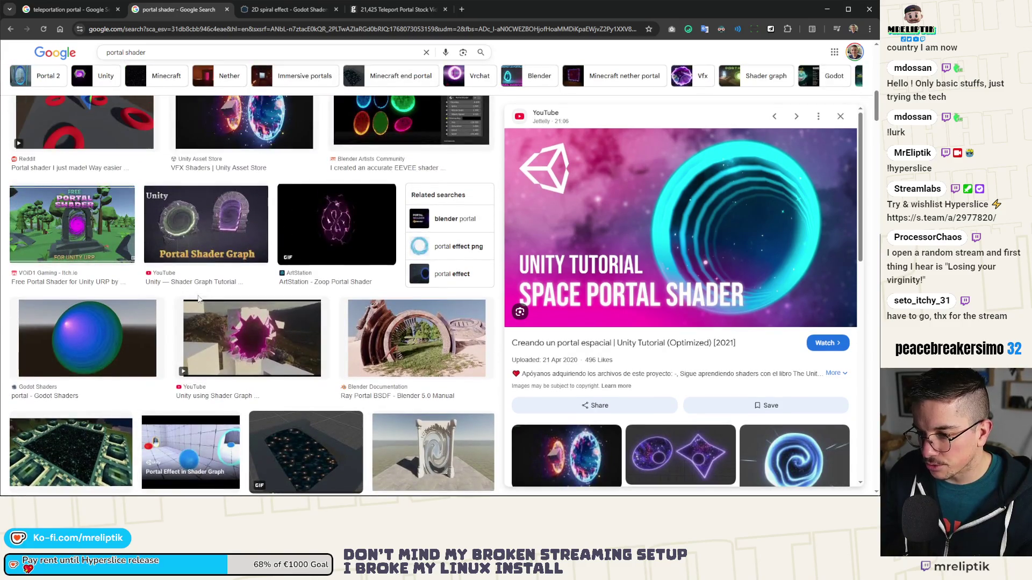
middle_click(58, 400)
scroll(189, 341, "down", 5)
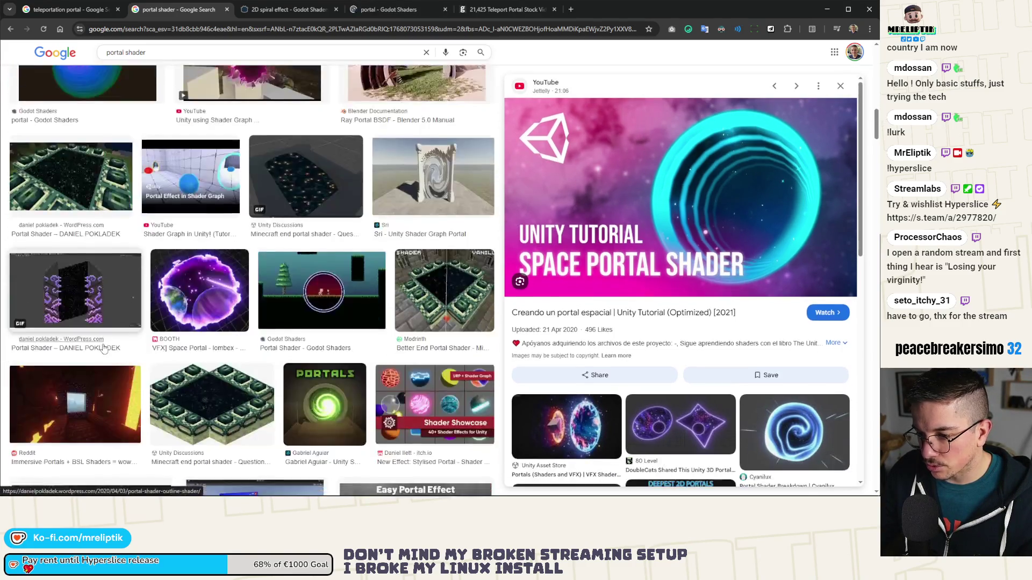
scroll(189, 341, "down", 5)
scroll(189, 341, "up", 5)
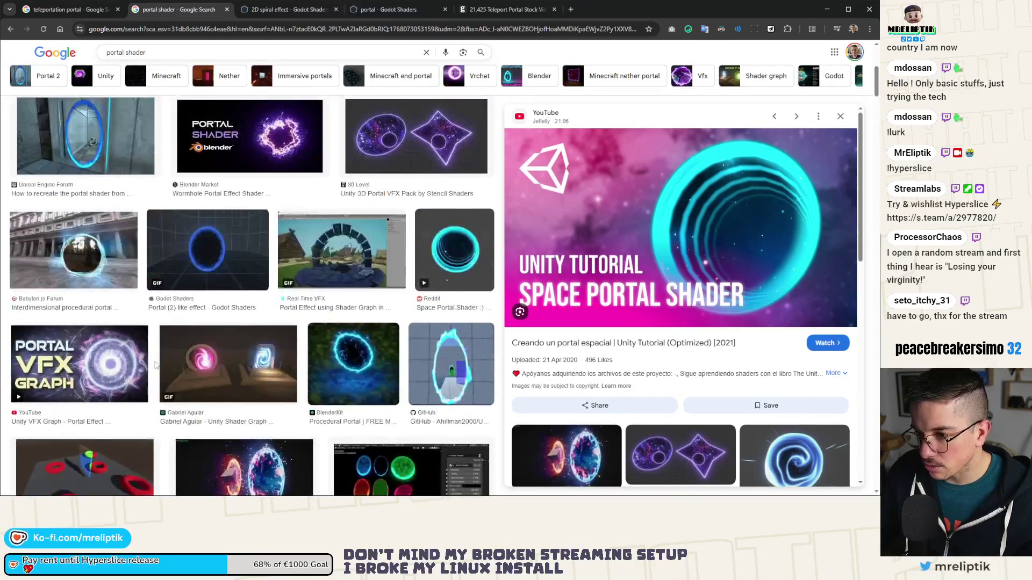
scroll(154, 361, "up", 5)
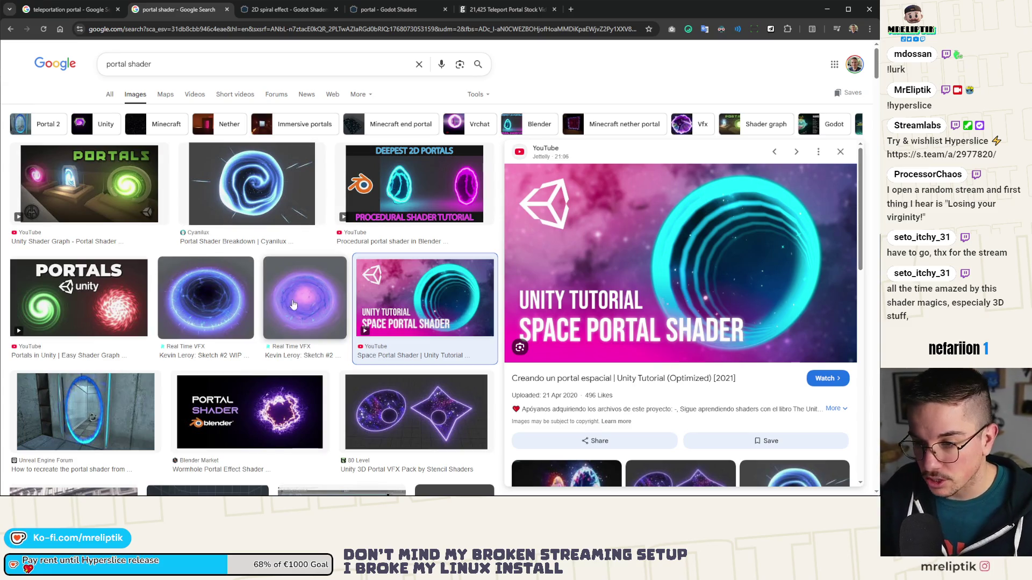
scroll(288, 317, "down", 3)
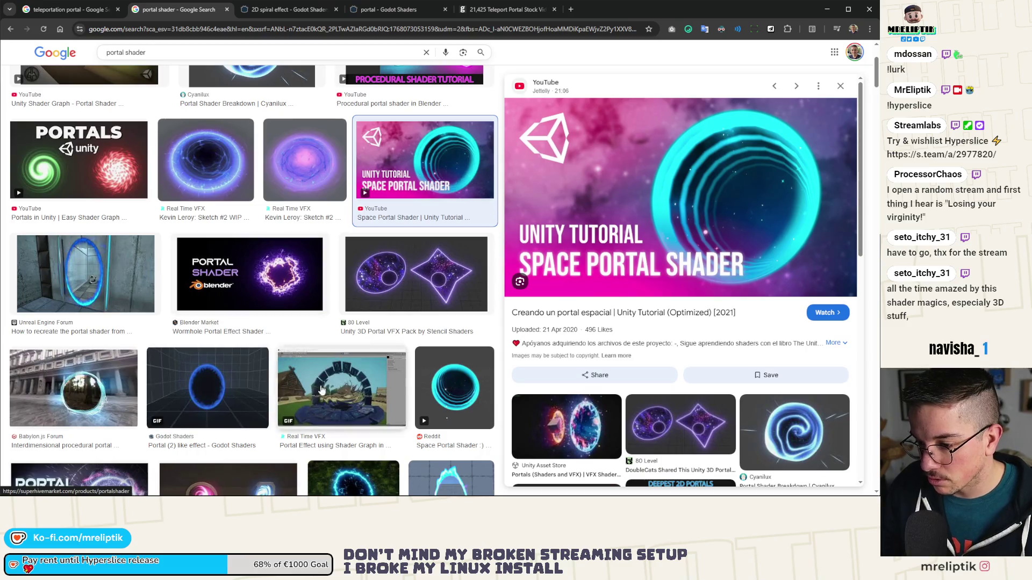
Step: Preview the Reddit Space Portal Shader result and screenshot the cyan ring portal region
left_click(473, 373)
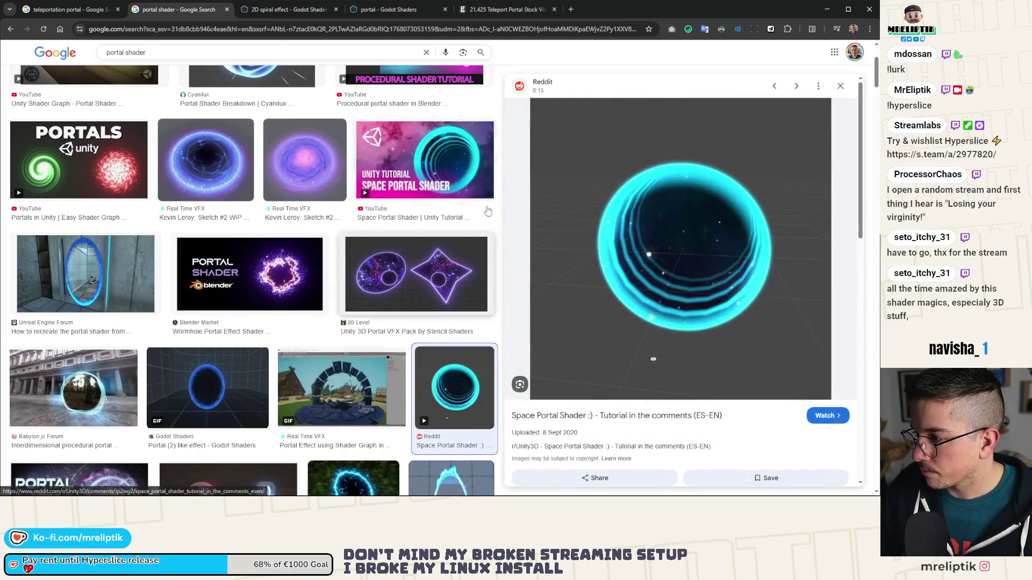
key("Print")
left_click_drag(533, 90, 827, 394)
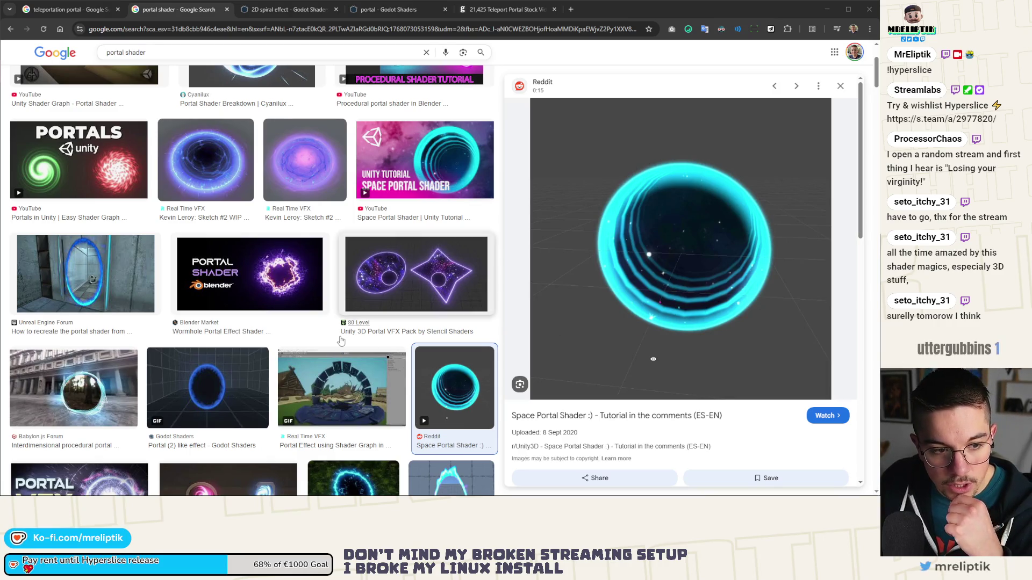
Step: Close the 2D spiral effect tab and open the Raycasted Infinite Cylinder shader page
left_click(260, 3)
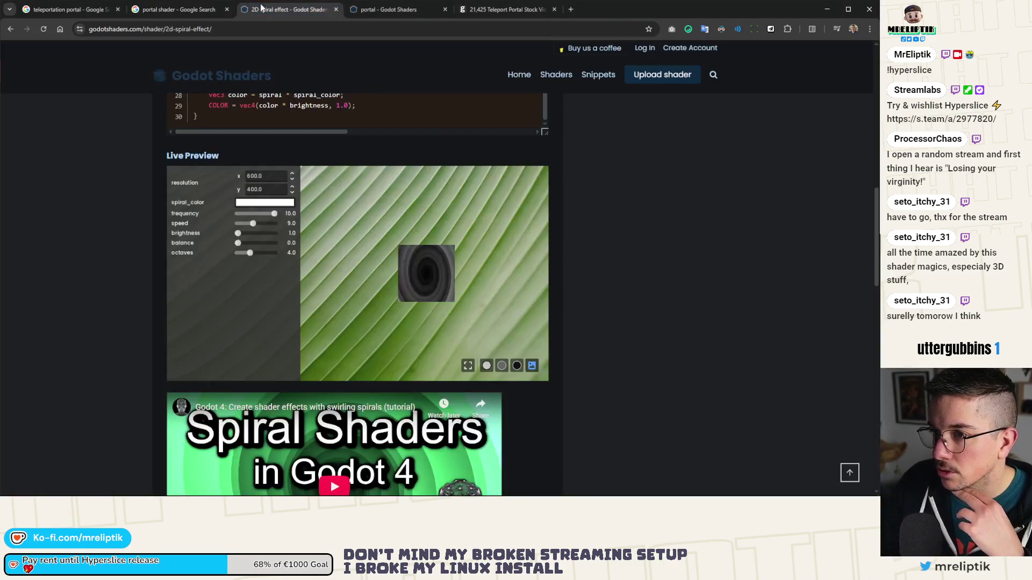
middle_click(310, 7)
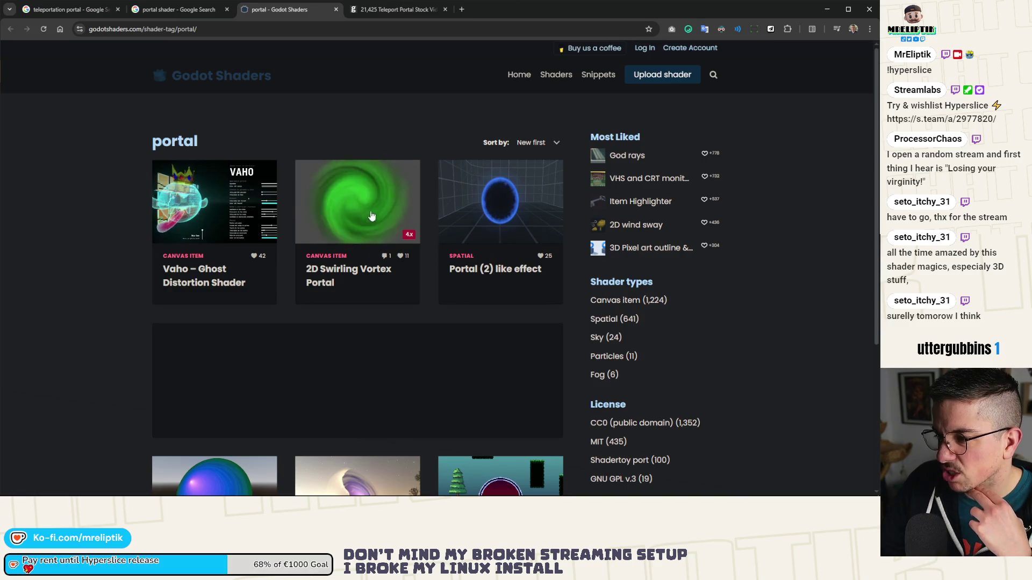
left_click(176, 14)
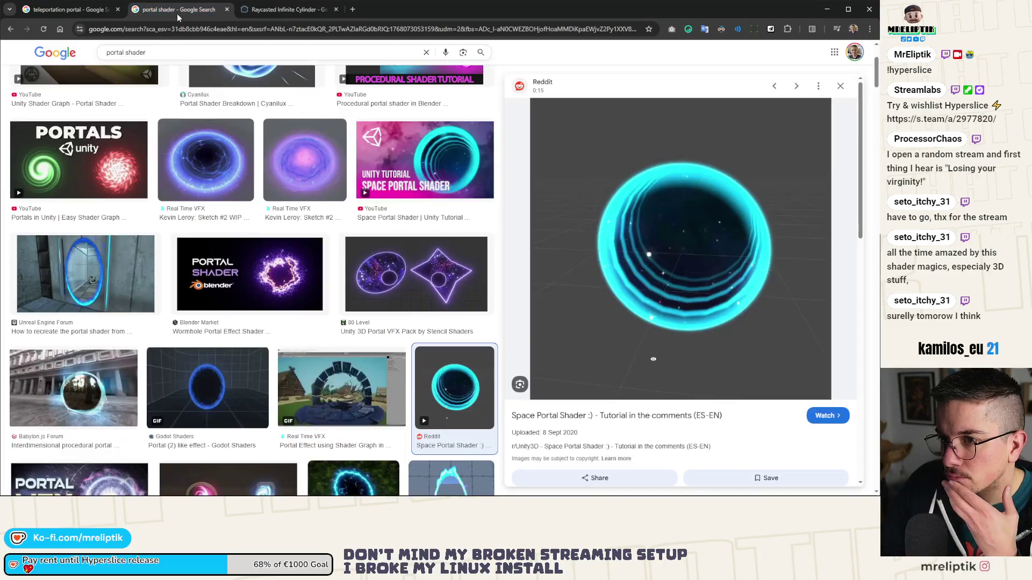
middle_click(176, 14)
Step: Scroll through the Raycasted Infinite Cylinder shader code, then return to the teleportation portal image search
mouse_move(405, 238)
left_mouse_down()
mouse_move(302, 205)
mouse_move(340, 258)
left_mouse_up()
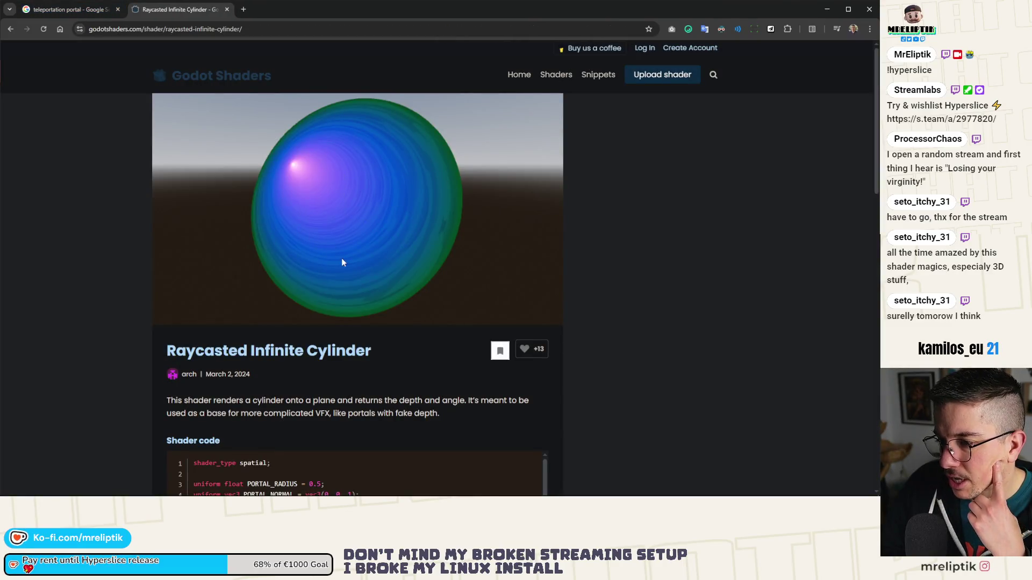
scroll(336, 249, "down", 3)
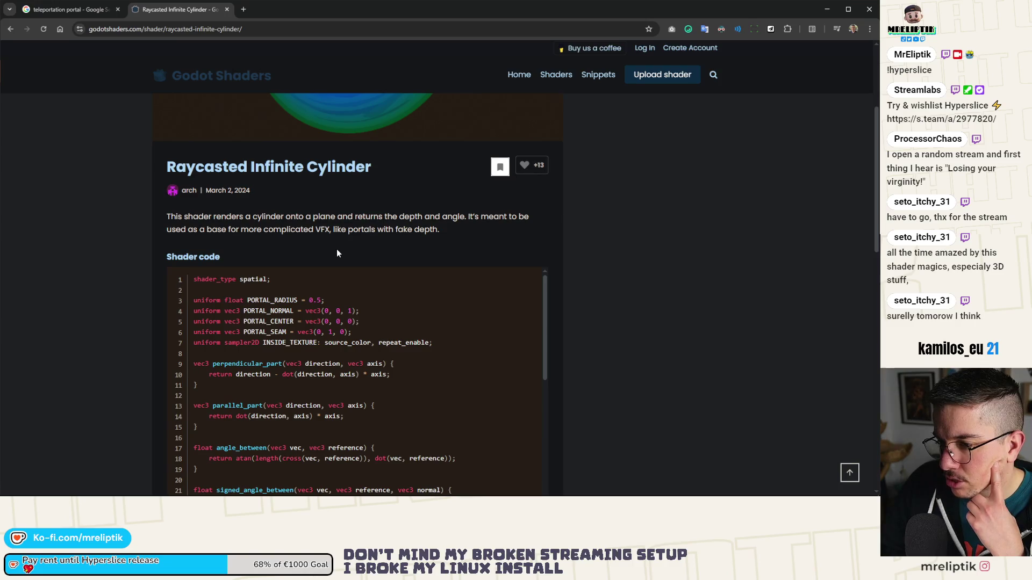
scroll(337, 250, "down", 3)
scroll(289, 257, "down", 2)
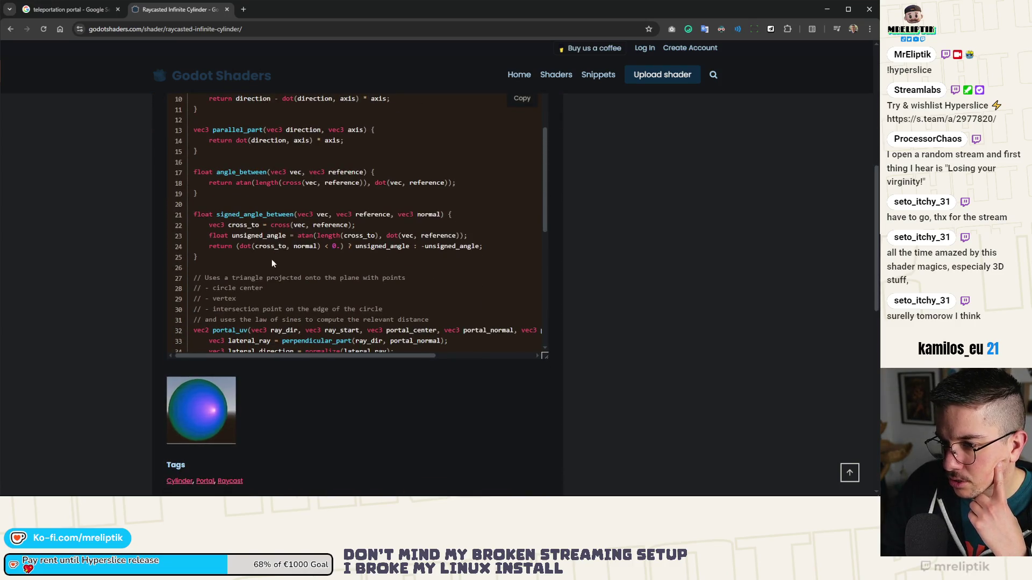
scroll(280, 259, "down", 3)
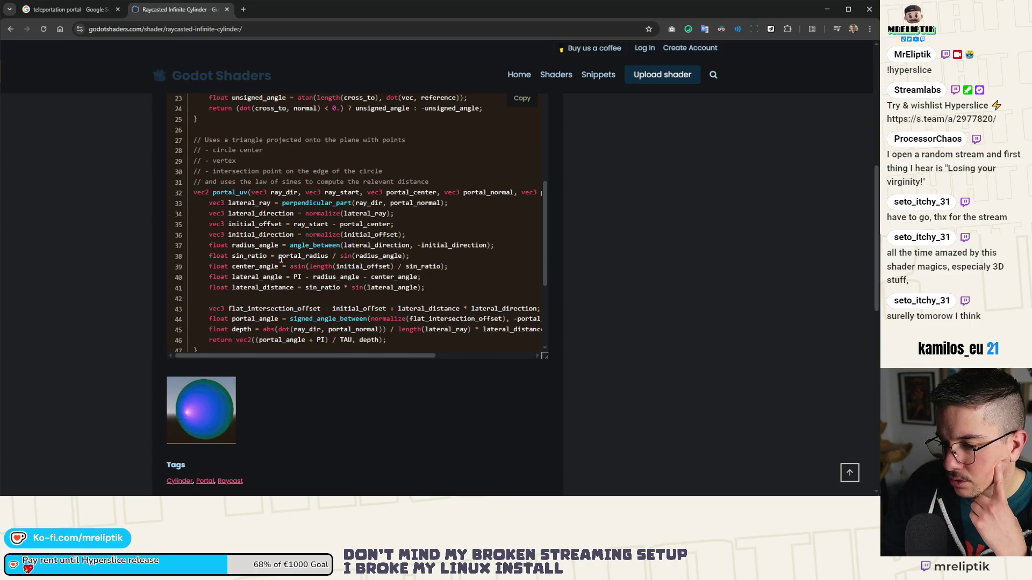
scroll(280, 259, "down", 3)
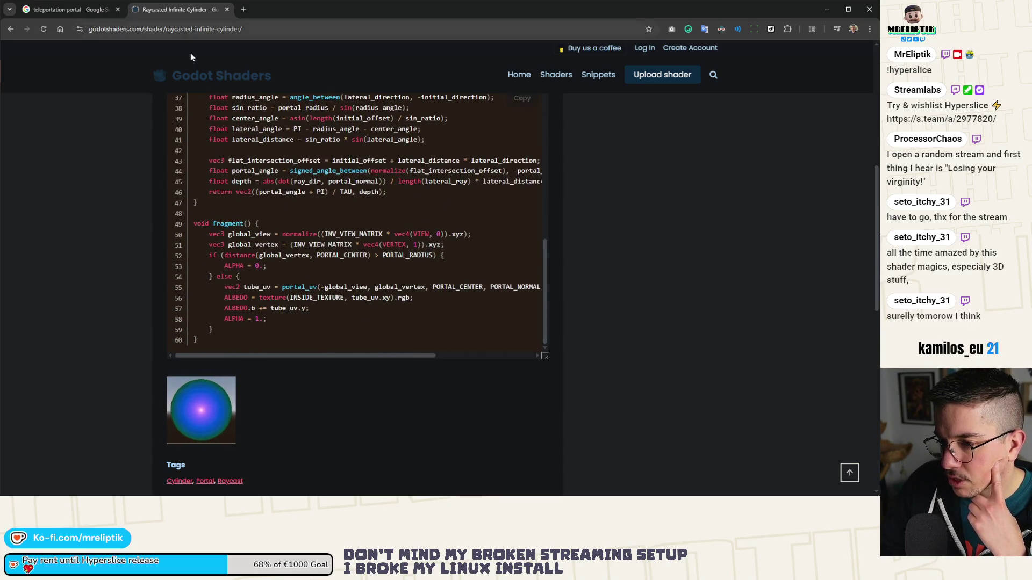
left_click(78, 11)
Step: In Godot, quick-open the parallax_shader_test.tscn scene by searching 'test'
key("alt+Tab")
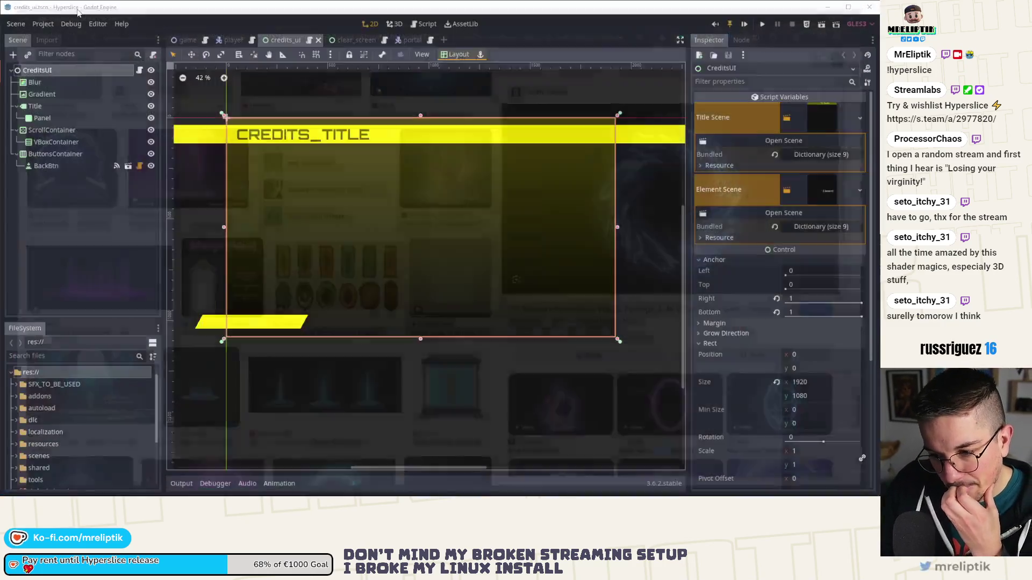
left_click(71, 250)
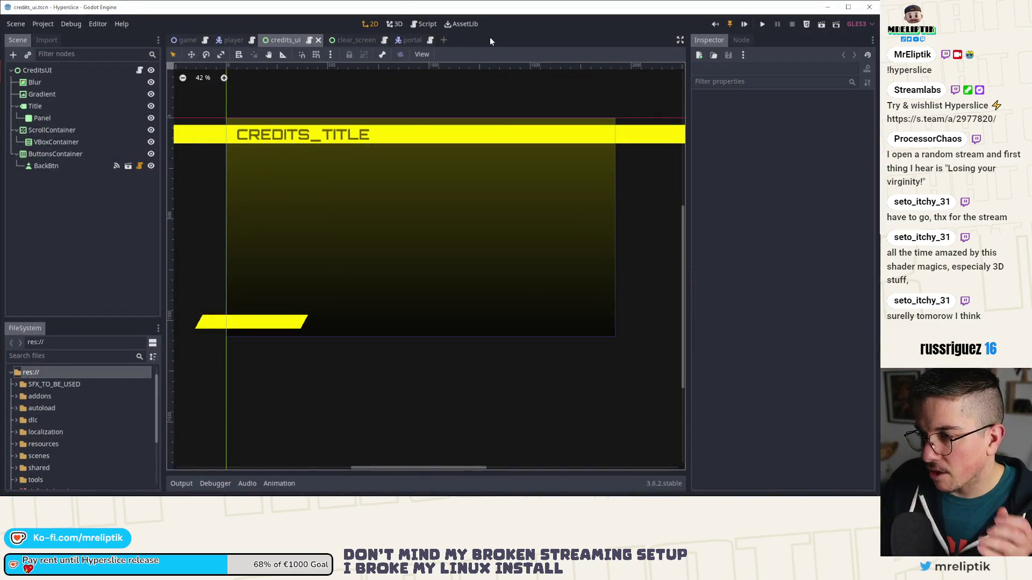
key("ctrl+shift+o")
type("test")
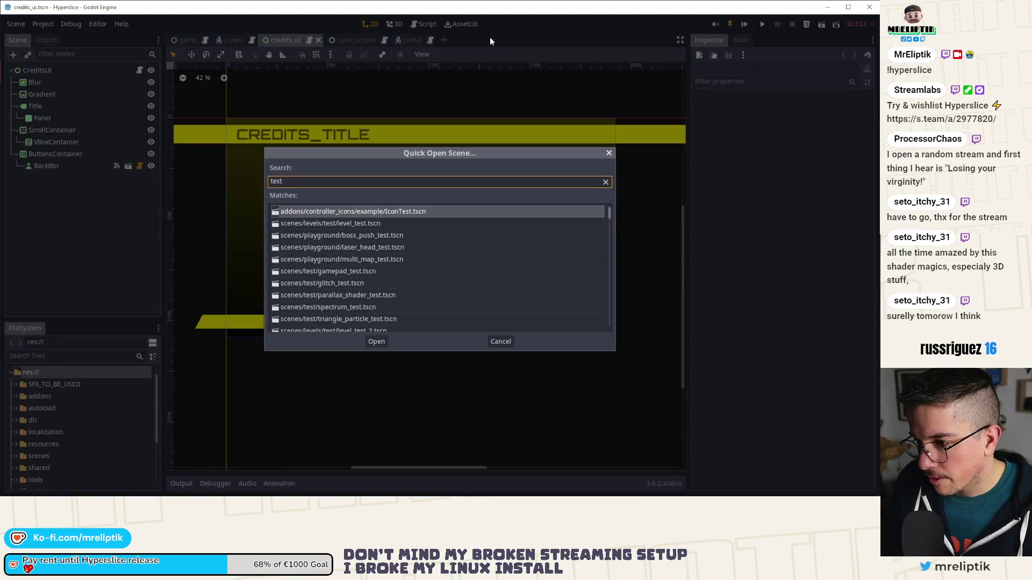
key("Down")
key("Down")
key("Down")
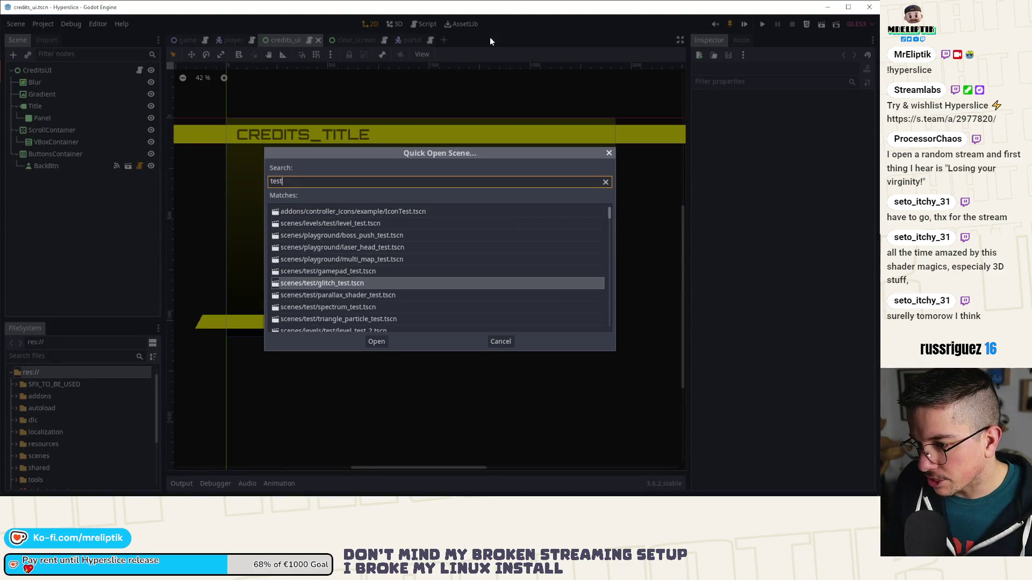
key("Return")
Step: Run the parallax_shader_test scene and close the game window afterwards
scroll(488, 168, "down", 2)
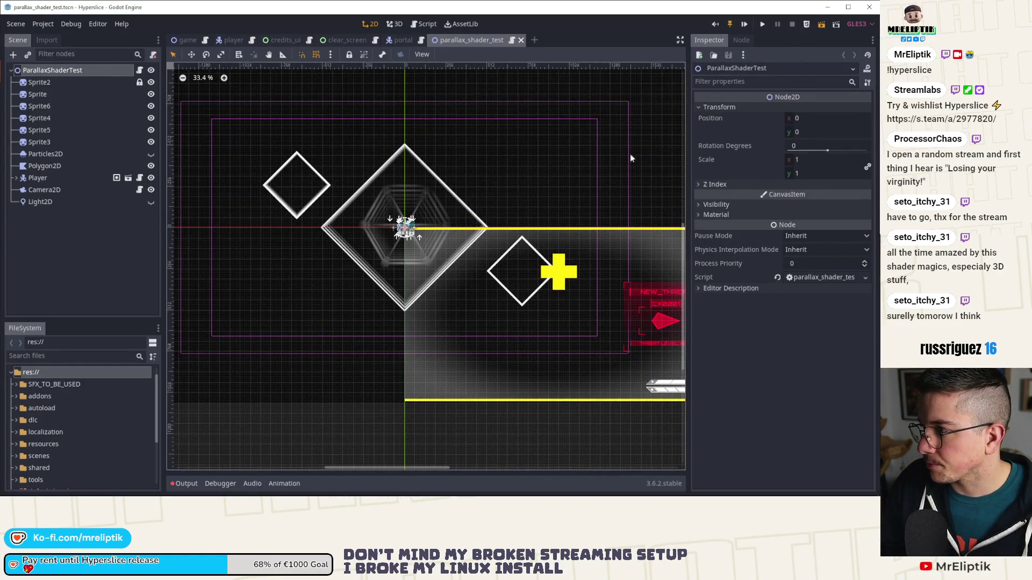
right_click(423, 293)
left_click(419, 266)
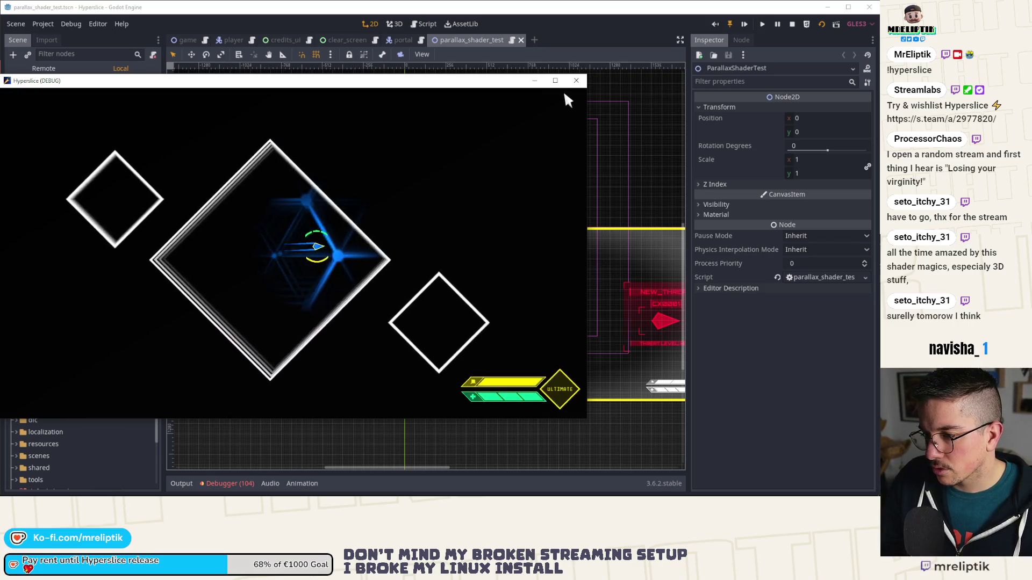
left_click(576, 80)
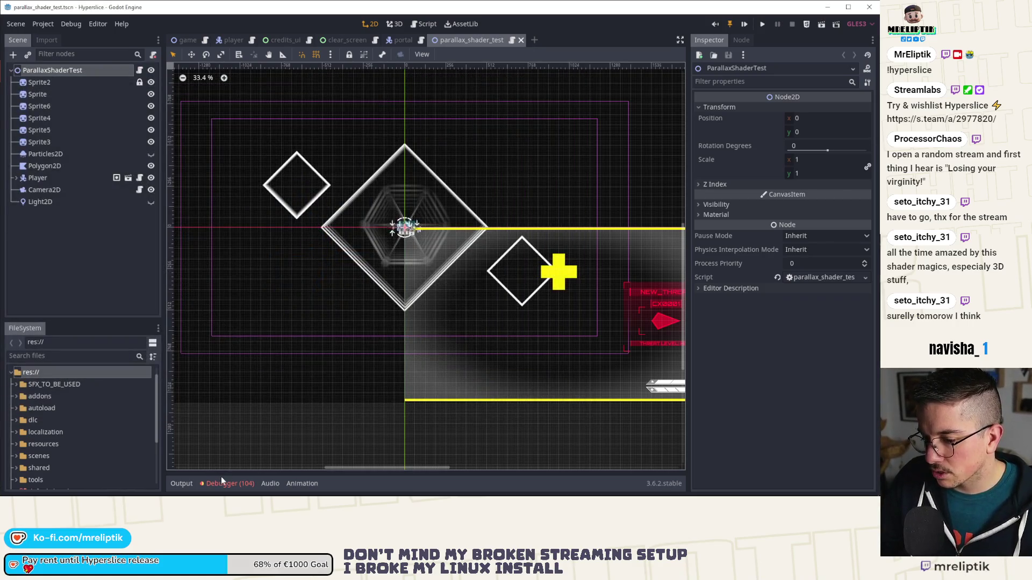
Step: Check the 104 errors in the Debugger panel, then hide the panel
left_click(221, 483)
left_click(229, 333)
scroll(291, 424, "down", 5)
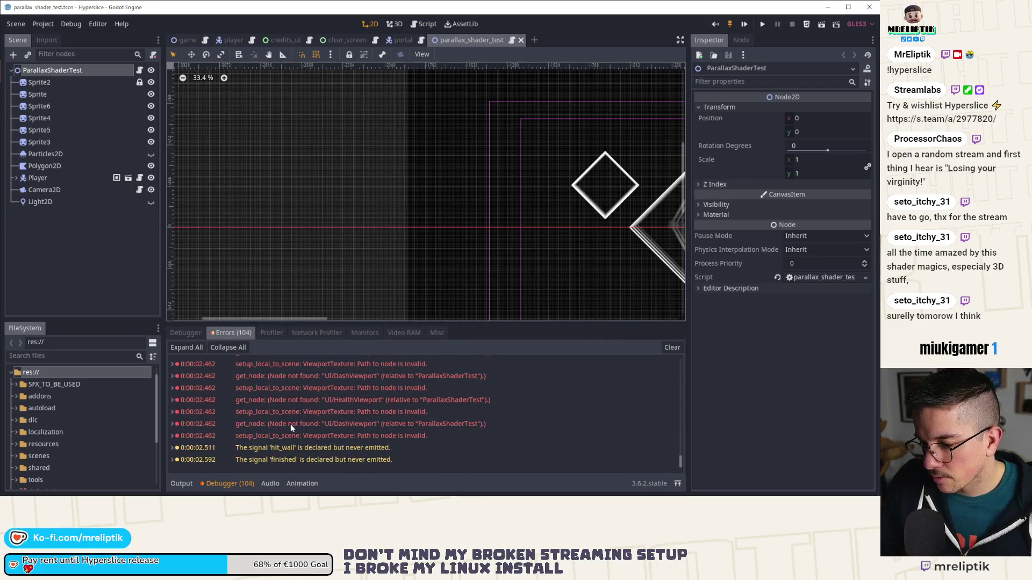
left_click(225, 483)
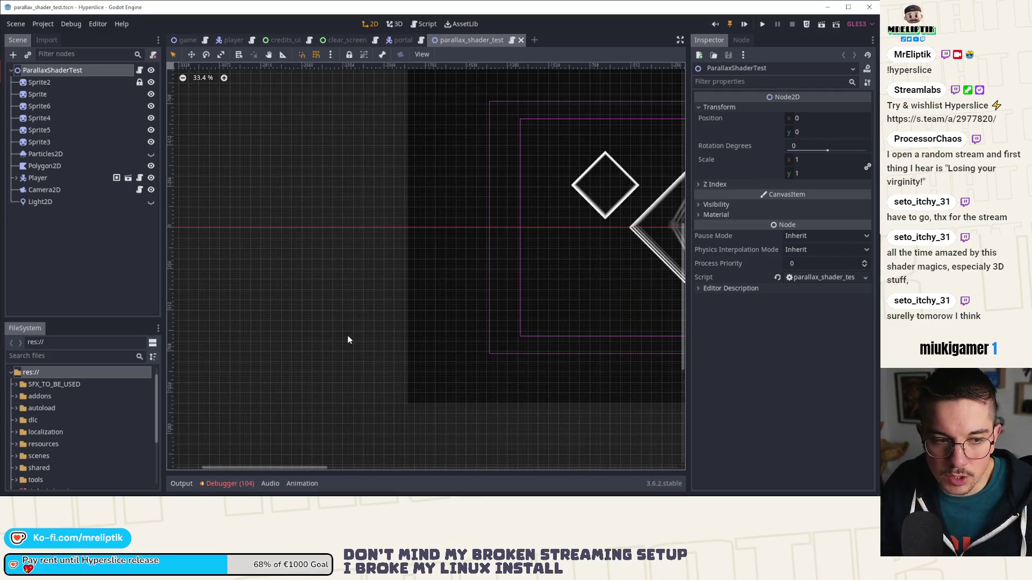
scroll(347, 335, "down", 8)
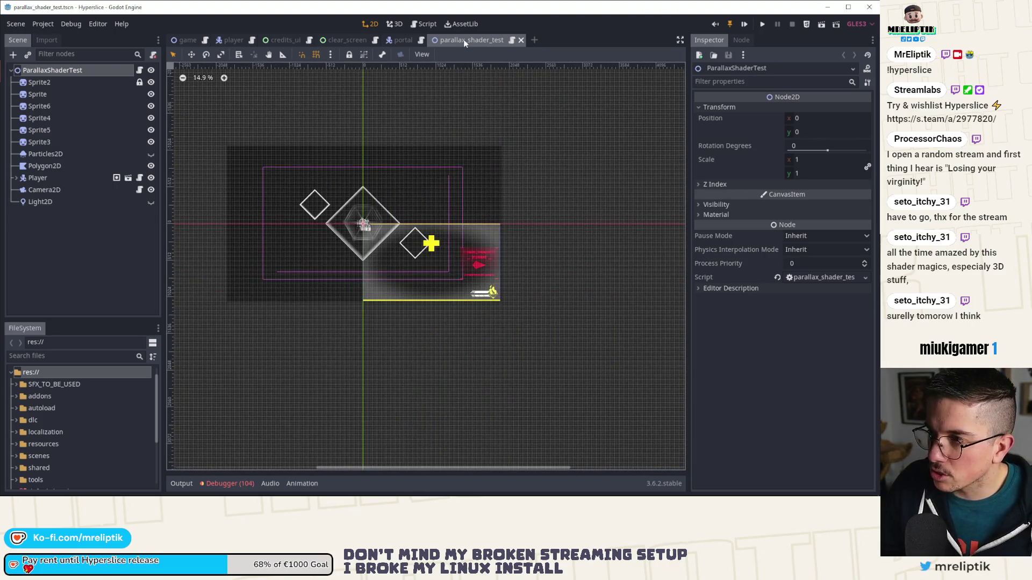
Step: Close the parallax_shader_test, portal, clear_screen and credits_ui tabs and show game.tscn
middle_click(463, 40)
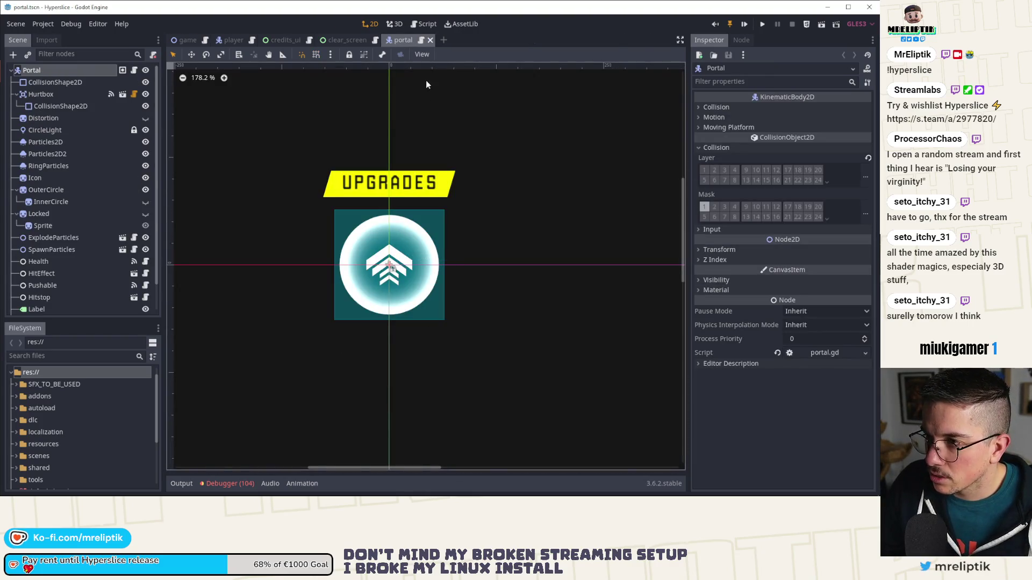
middle_click(406, 41)
scroll(327, 128, "up", 1)
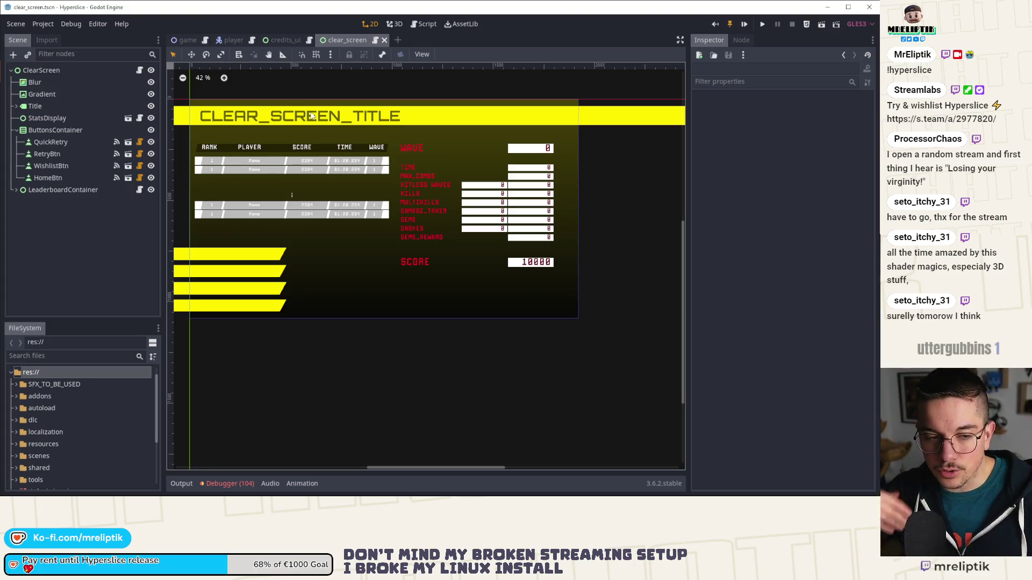
middle_click(345, 39)
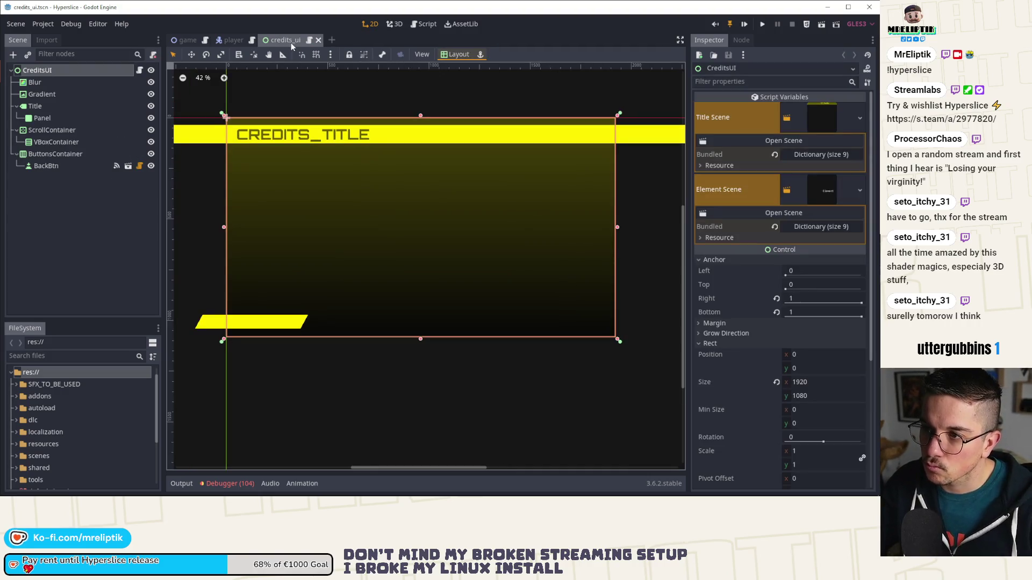
middle_click(275, 40)
left_click(186, 40)
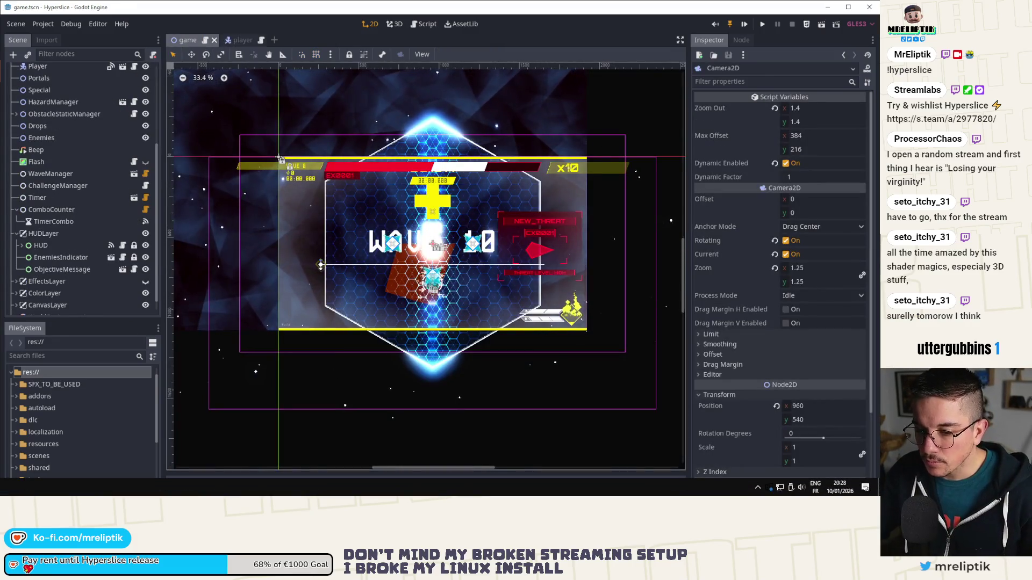
Step: In VS Code, review the diffs for game.gd, wave_manager.gd, clear_screen files and parallax_shader_test.tscn
key("alt+Tab")
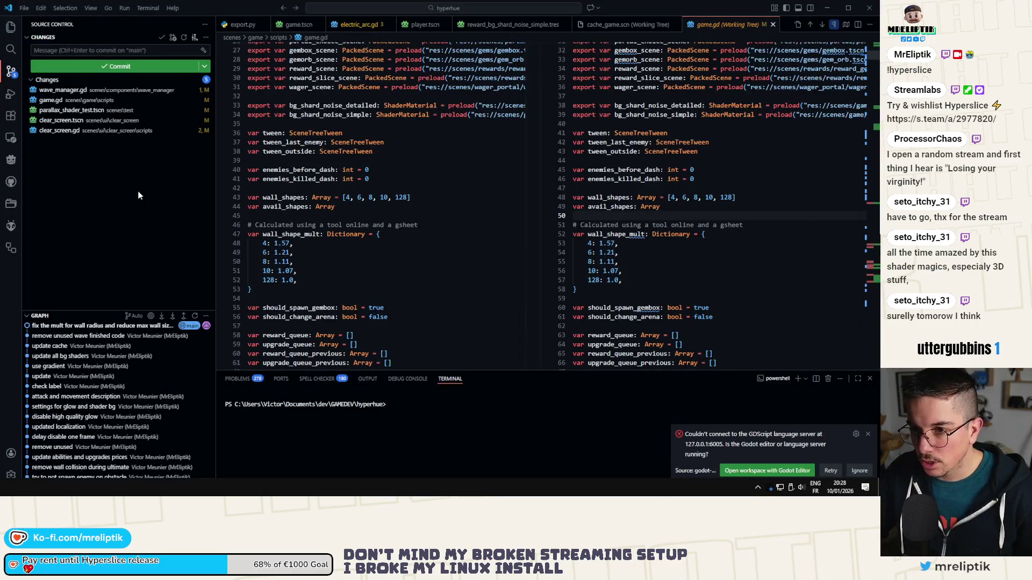
left_click(73, 110)
left_click(61, 101)
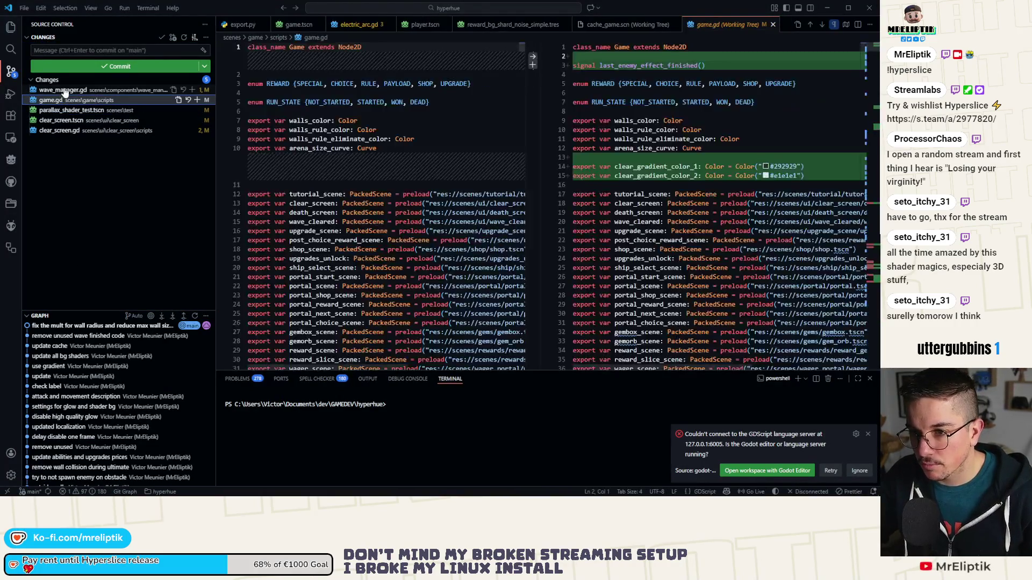
left_click(62, 90)
left_click(59, 101)
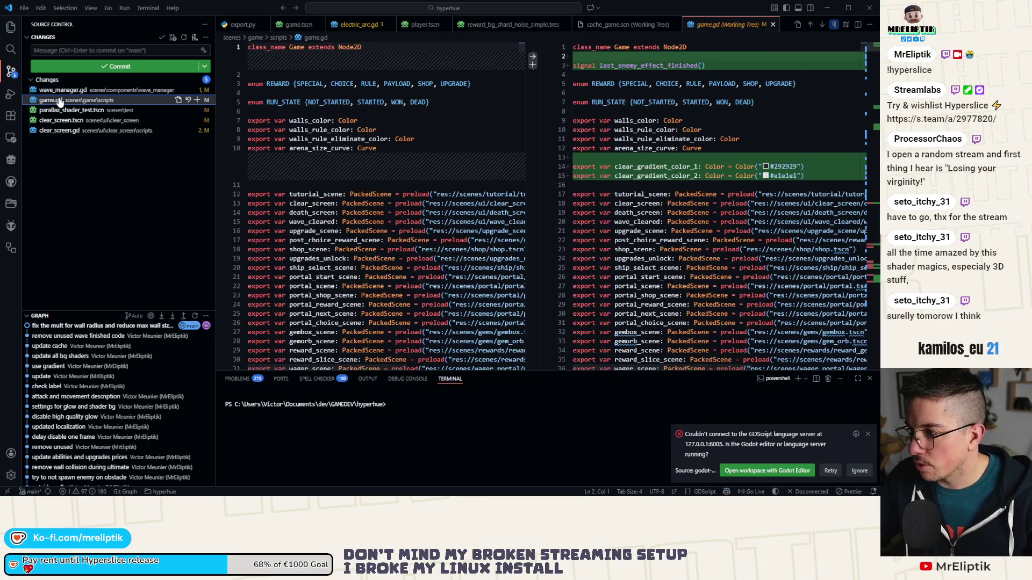
left_click(75, 131)
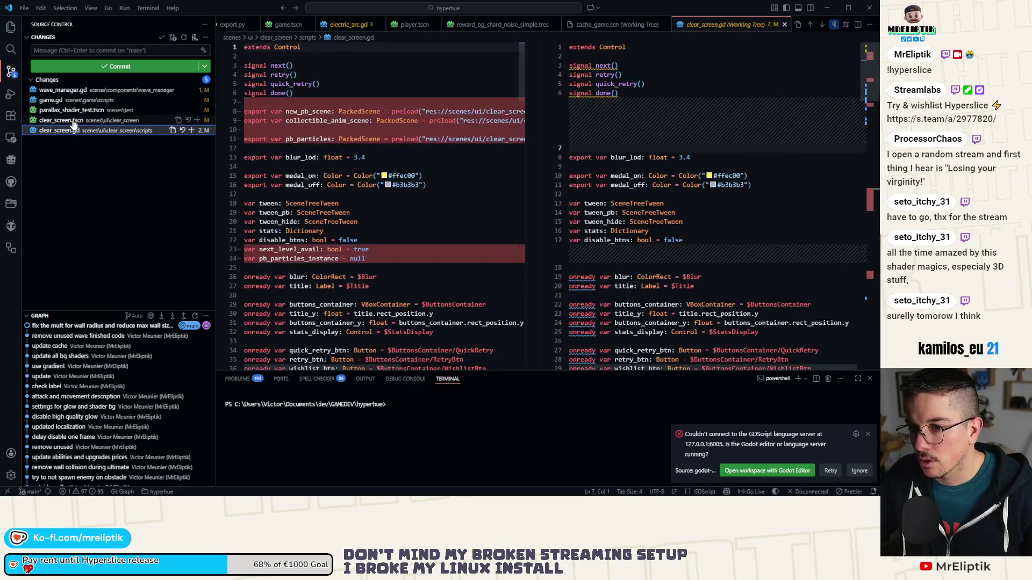
left_click(74, 120)
left_click(68, 101)
left_click(73, 110)
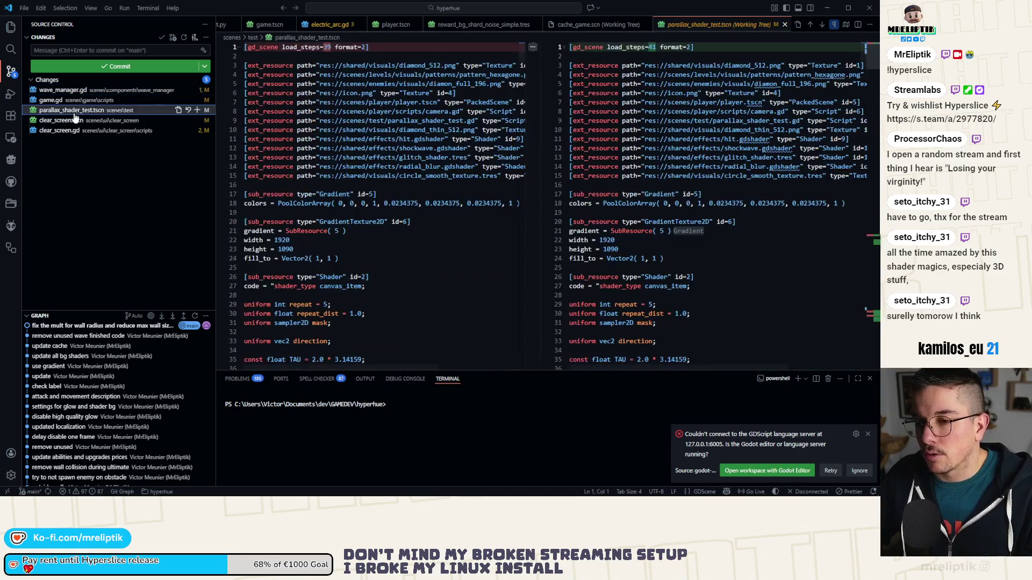
left_click(70, 120)
left_click(69, 131)
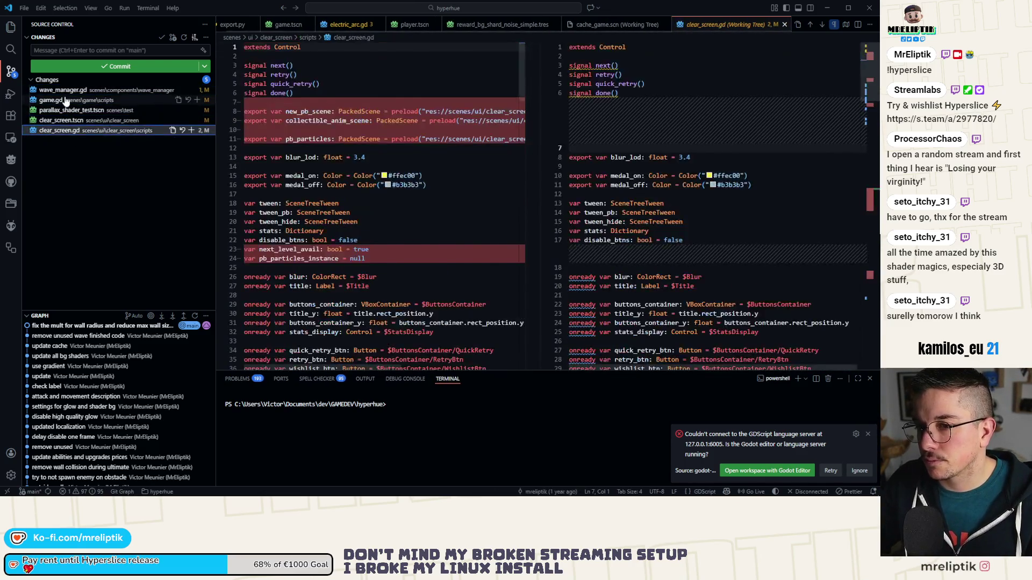
left_click(66, 101)
left_click(69, 90)
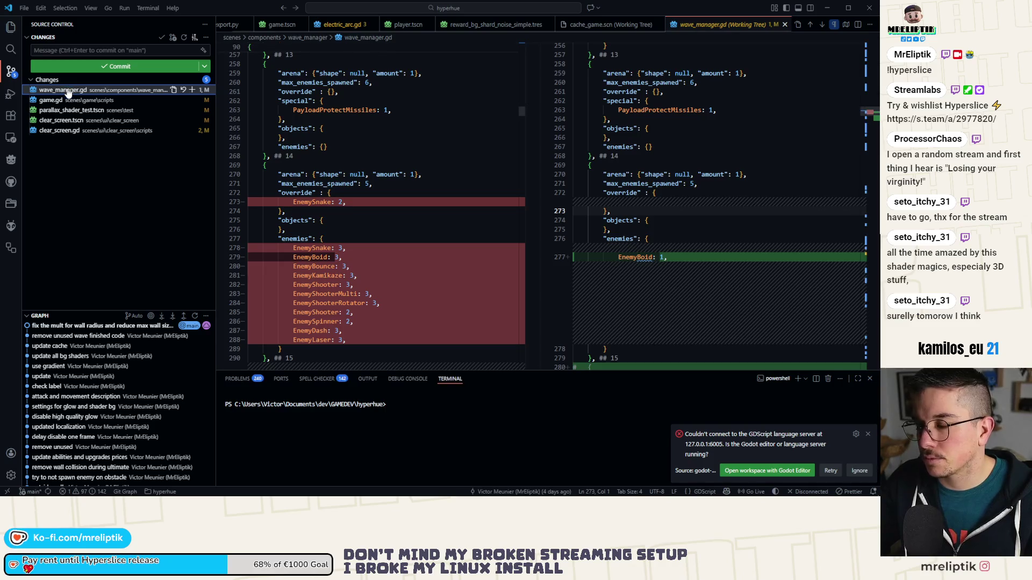
left_click(67, 101)
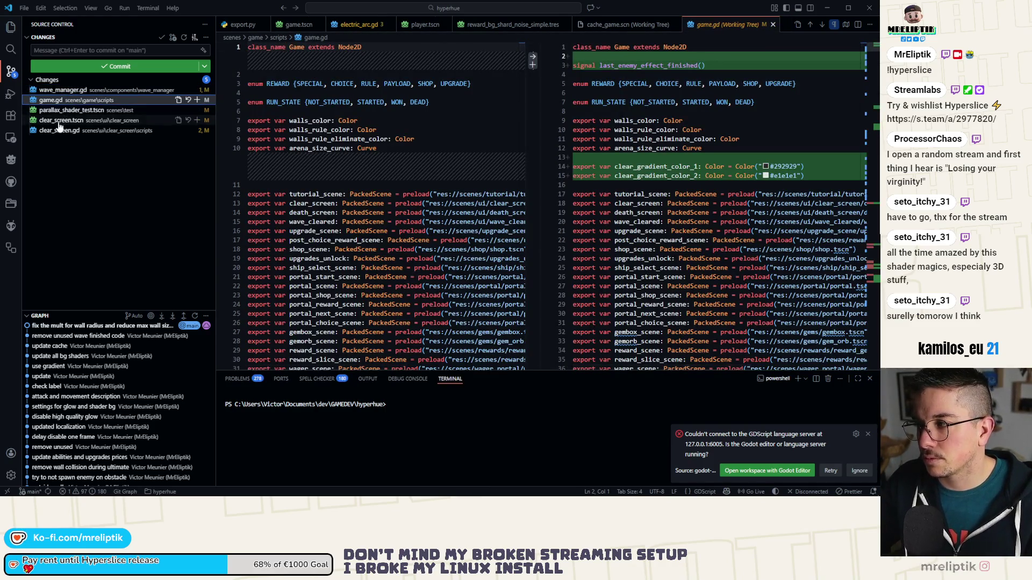
left_click(67, 133)
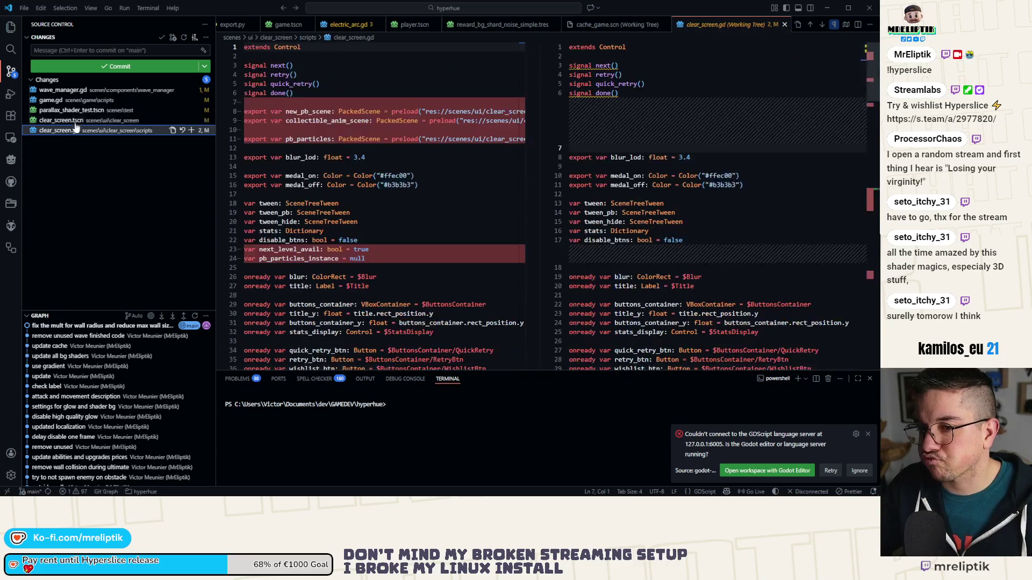
left_click(77, 121)
Step: Stage clear_screen.tscn and clear_screen.gd and commit them as 'remove unused'
left_click(74, 134)
left_click(65, 120, "ctrl")
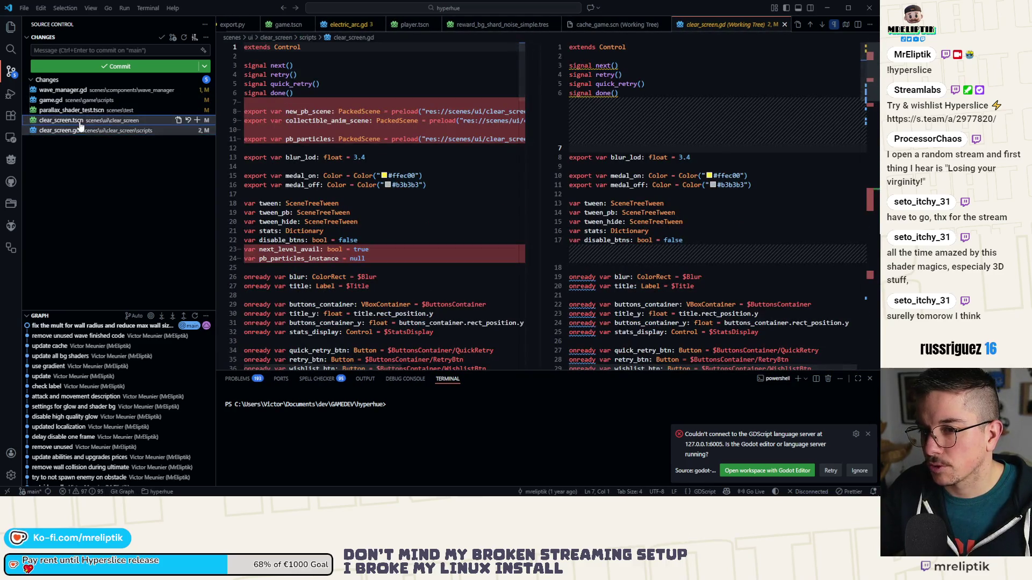
left_click(197, 120)
left_click(99, 51)
type("rem")
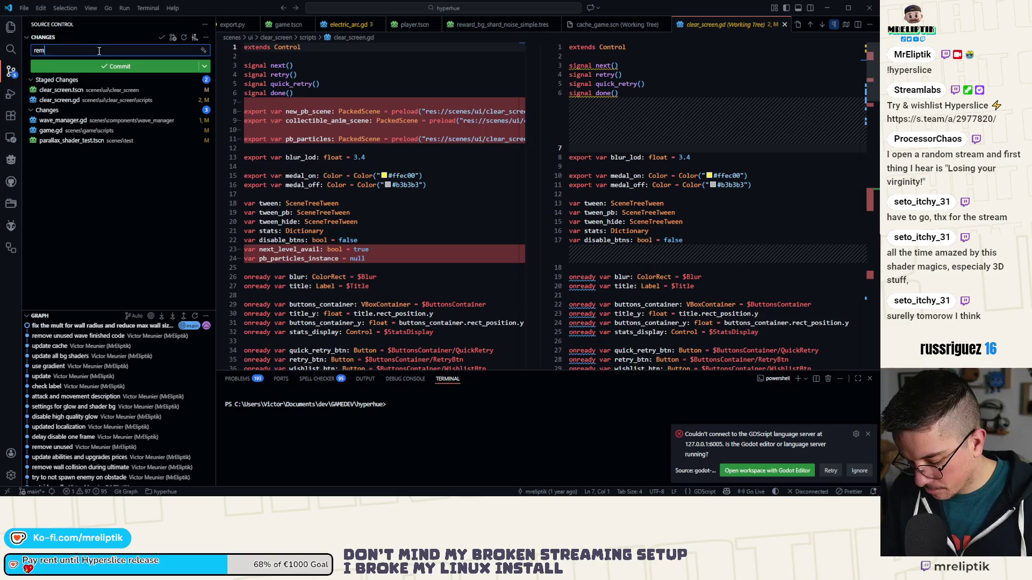
type("ove")
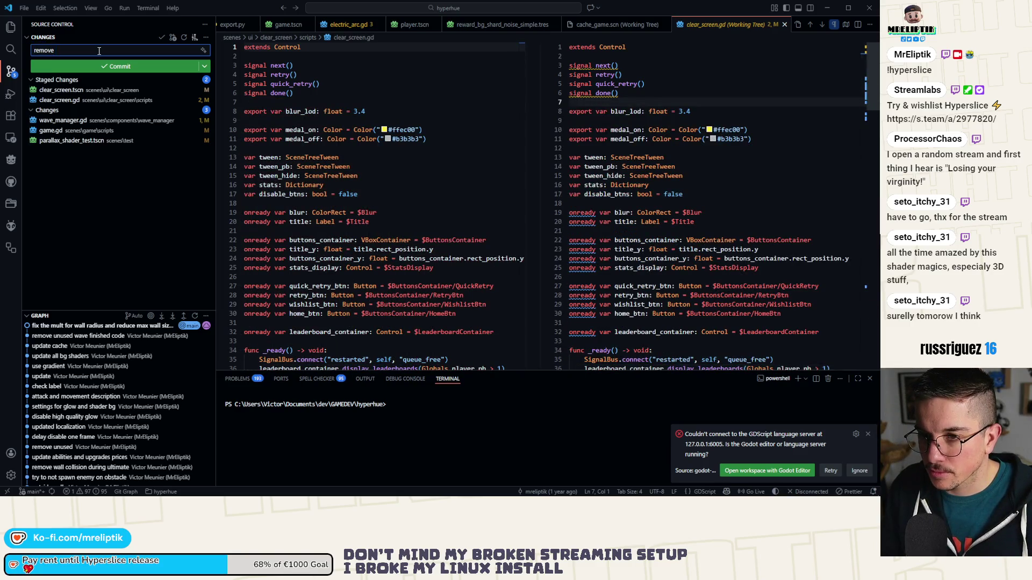
type(" unused")
key("ctrl+Return")
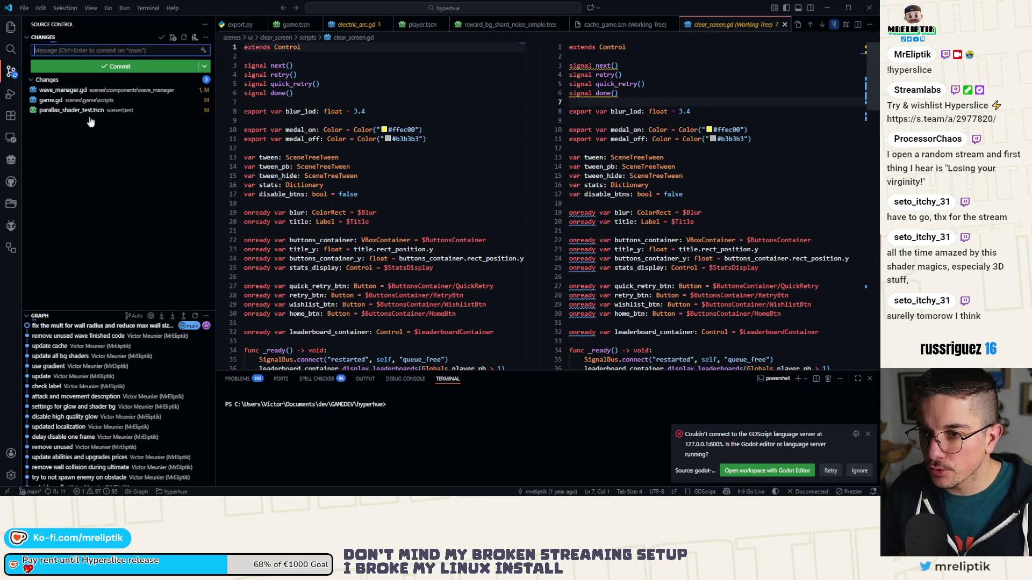
Step: Stage wave_manager.gd and commit it as 'for testing'
left_click(83, 98)
left_click(83, 90)
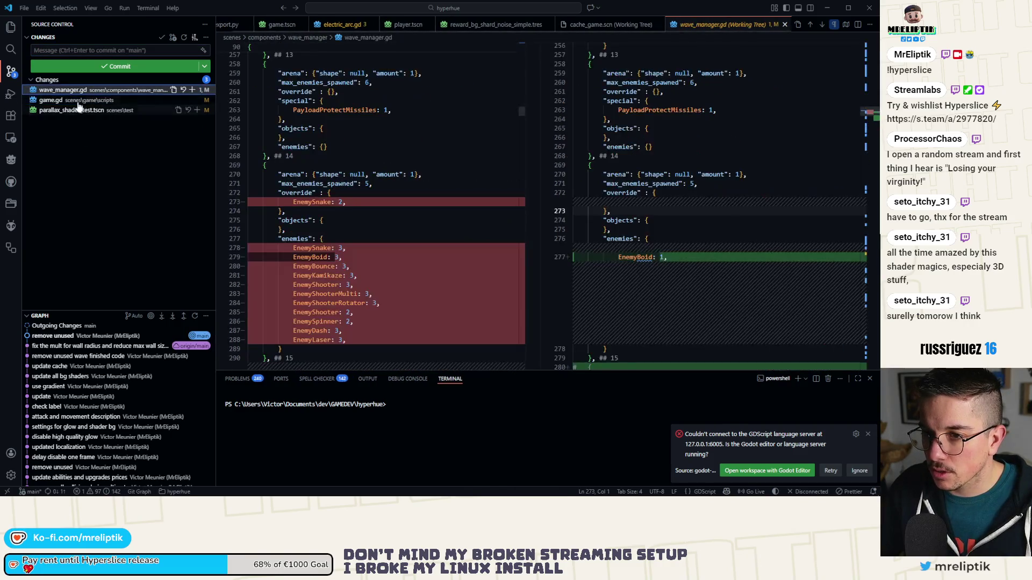
left_click(82, 101)
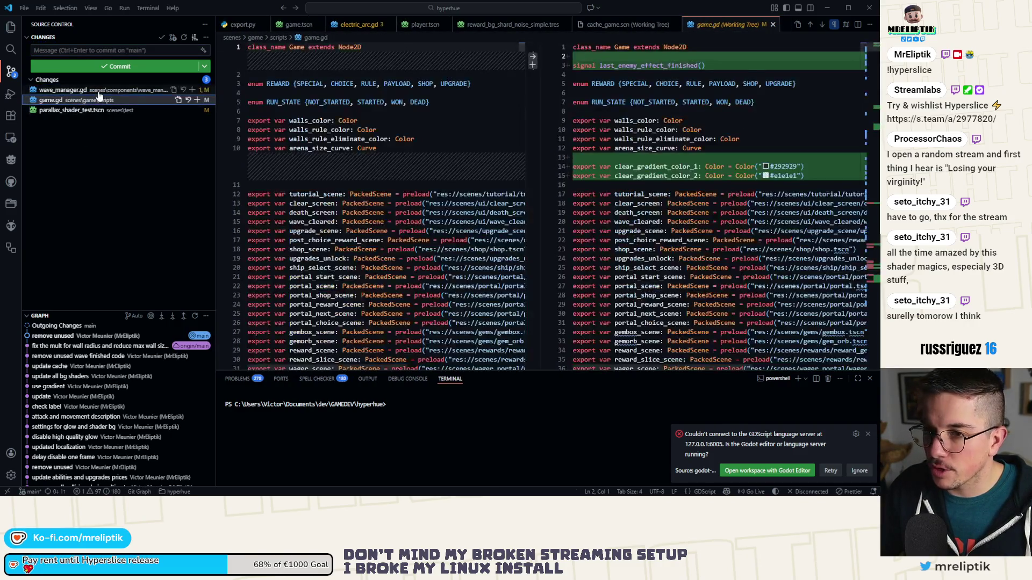
left_click(97, 92)
left_click(192, 90)
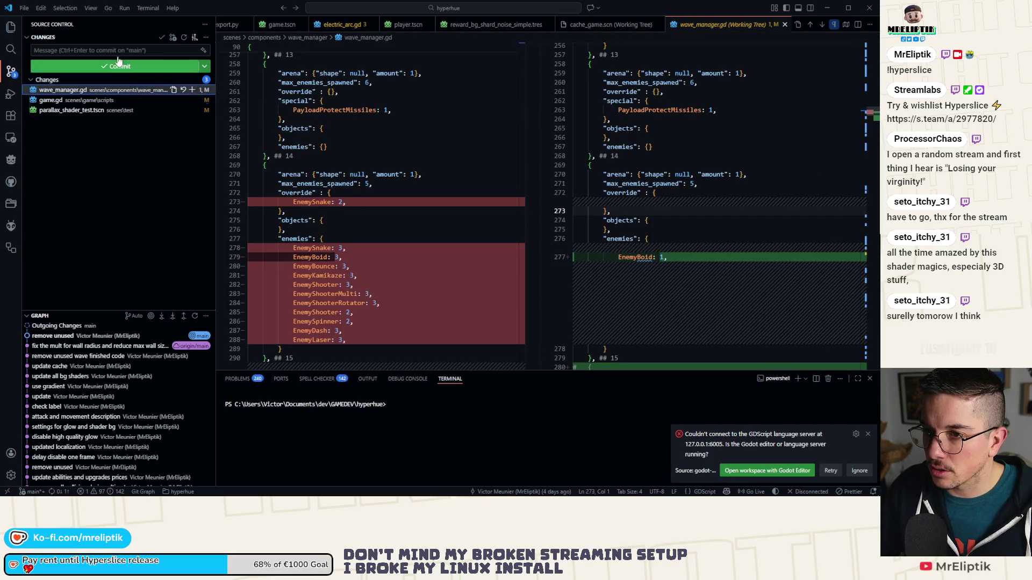
left_click(116, 49)
type("for testing")
key("ctrl+Return")
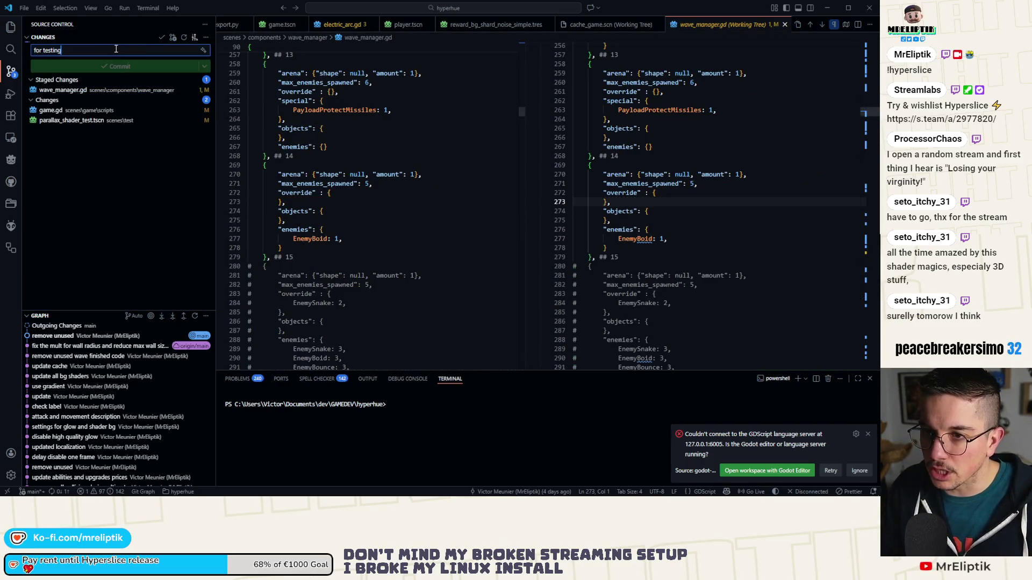
Step: Stage game.gd and commit it as 'better win anim wip'
left_click(78, 90)
left_click(67, 101)
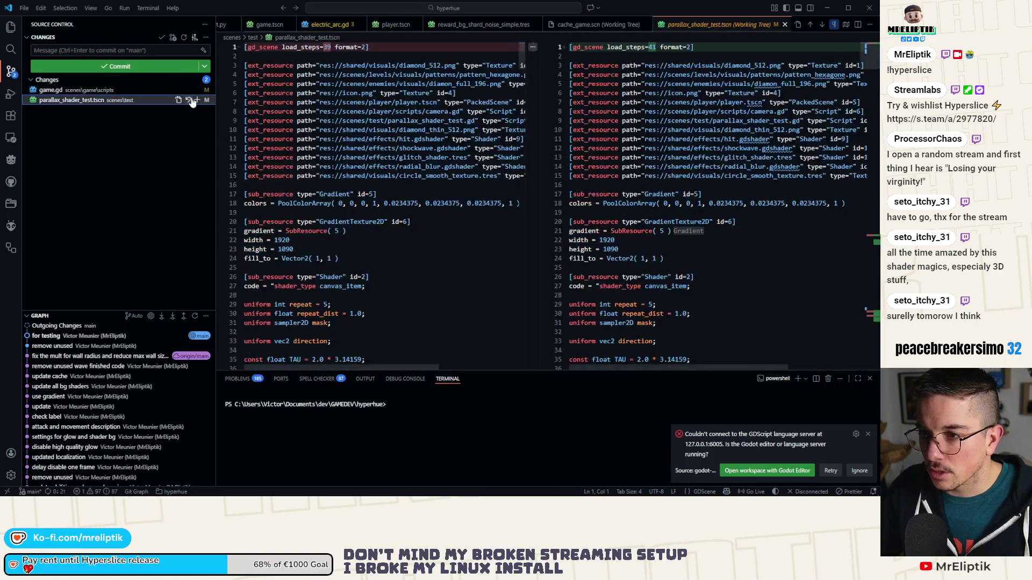
left_click(128, 90)
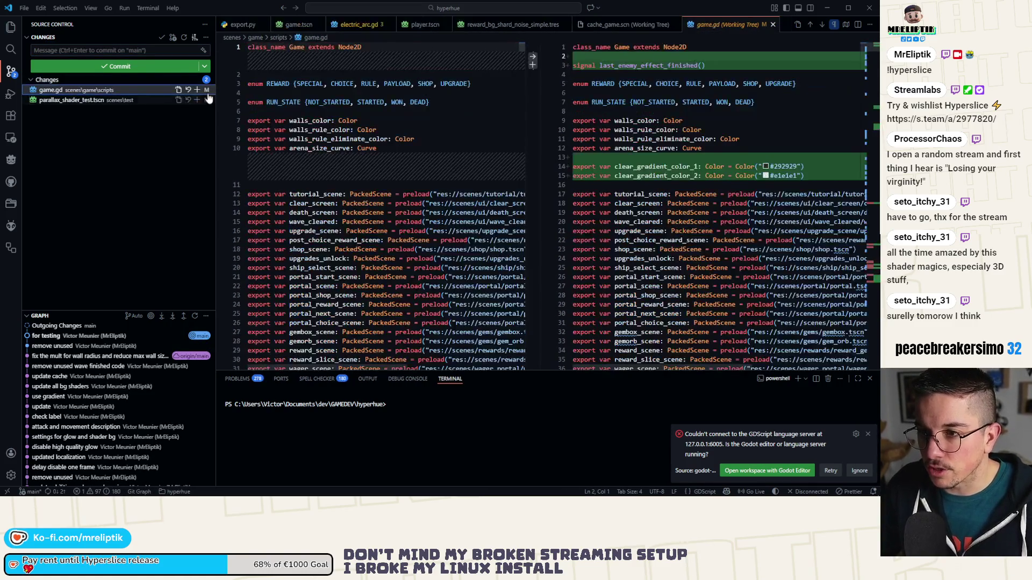
left_click(196, 90)
left_click(102, 52)
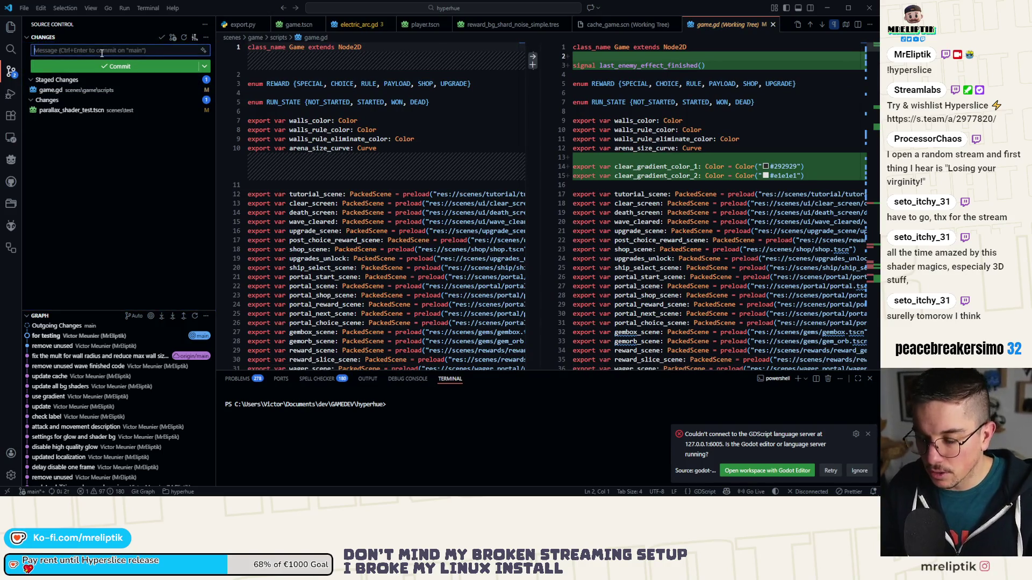
type("better win anim wip")
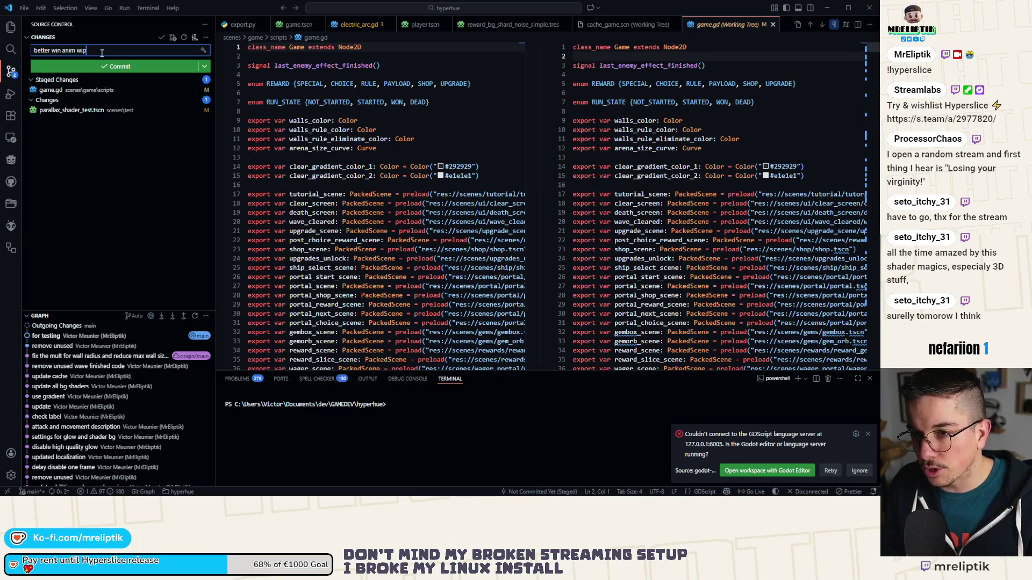
key("ctrl+Return")
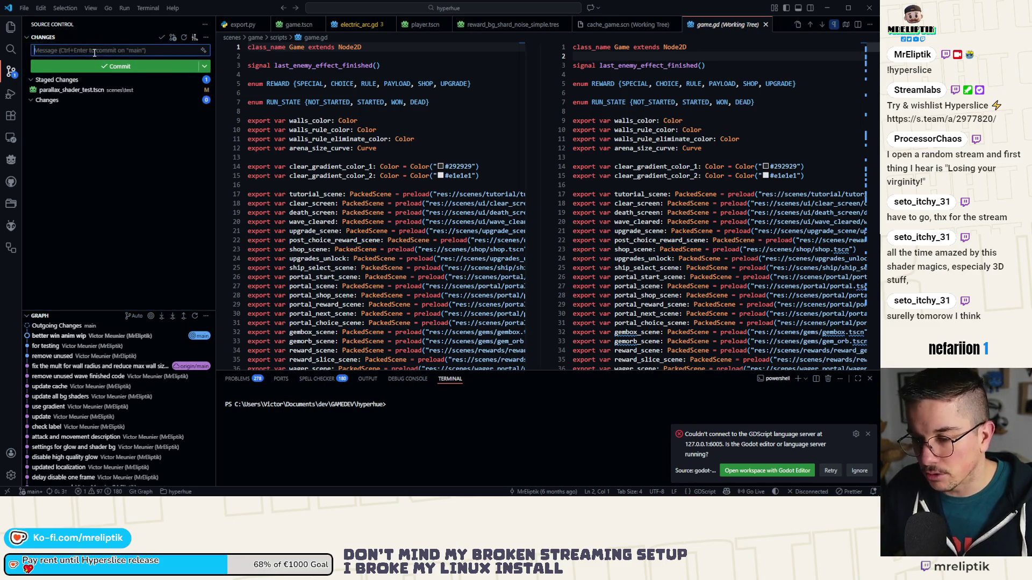
Step: Commit parallax_shader_test.tscn as 'update' and sync the changes to the remote
type("update")
key("ctrl+Return")
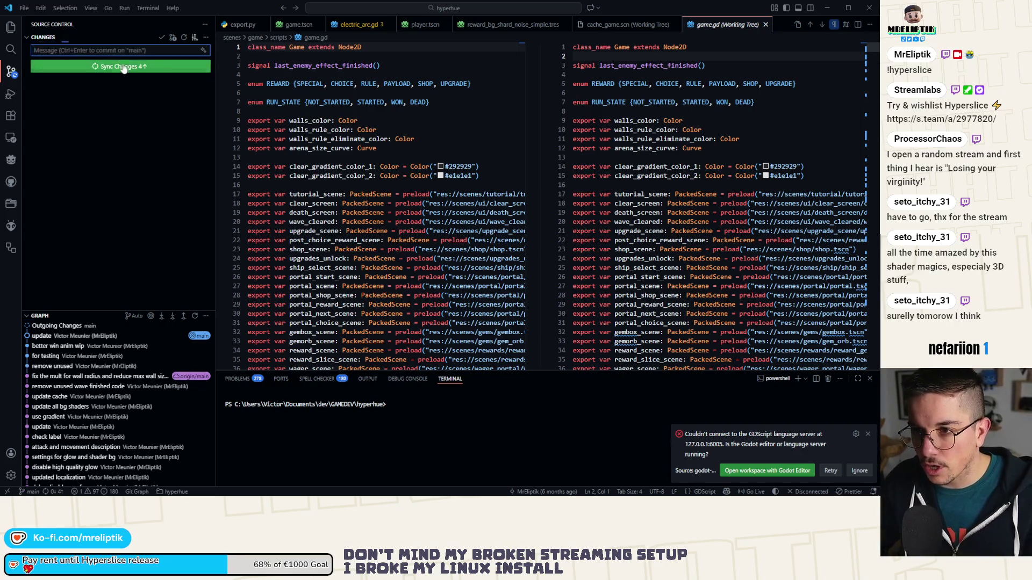
left_click(123, 67)
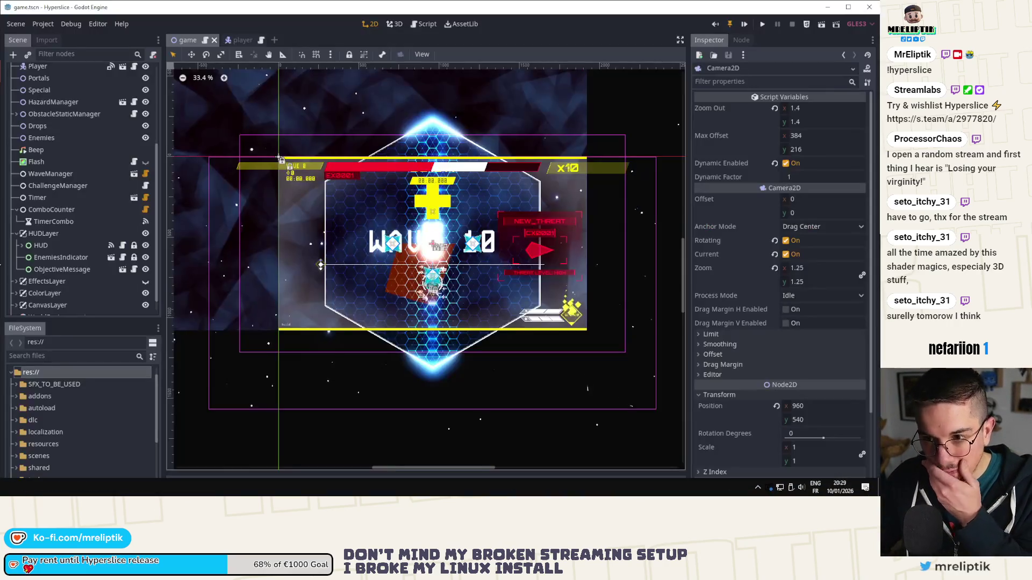